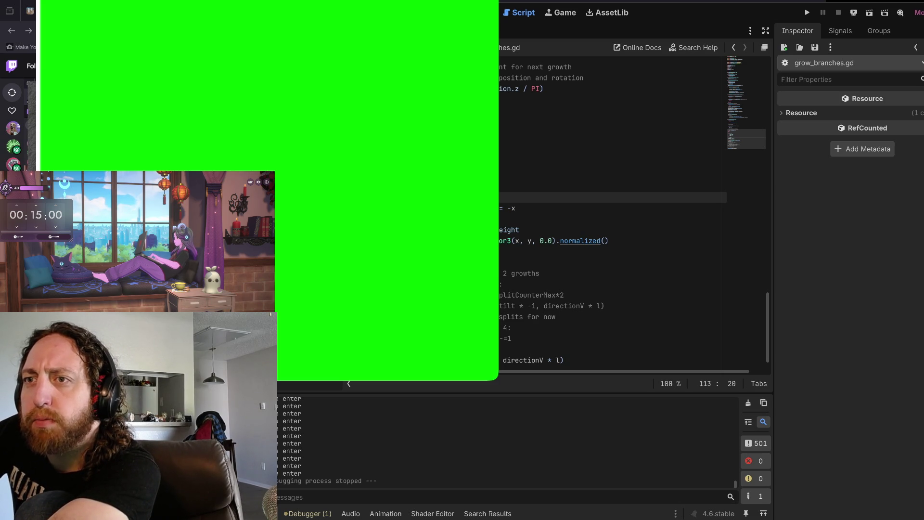
# - Bring up the webpack PowerShell terminal and check the overlay dev server's output
pyautogui.hotkey('alt', 'Tab')
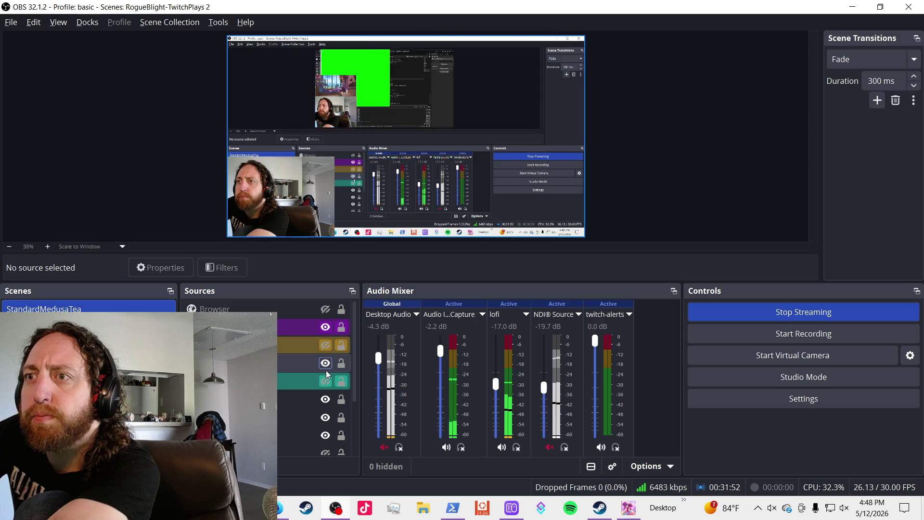
pyautogui.hotkey('alt', 'Tab')
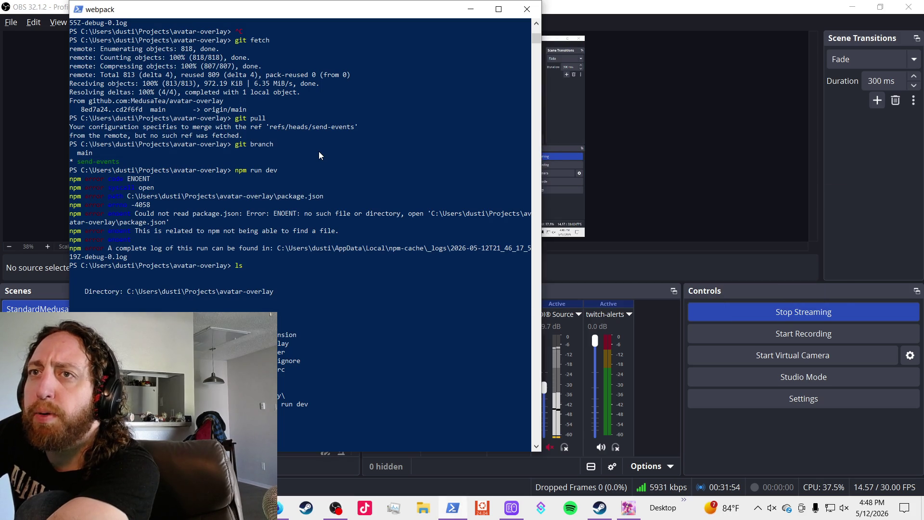
pyautogui.hotkey('alt', 'Tab')
pyautogui.hotkey('alt', 'Tab')
pyautogui.hotkey('alt', 'Tab')
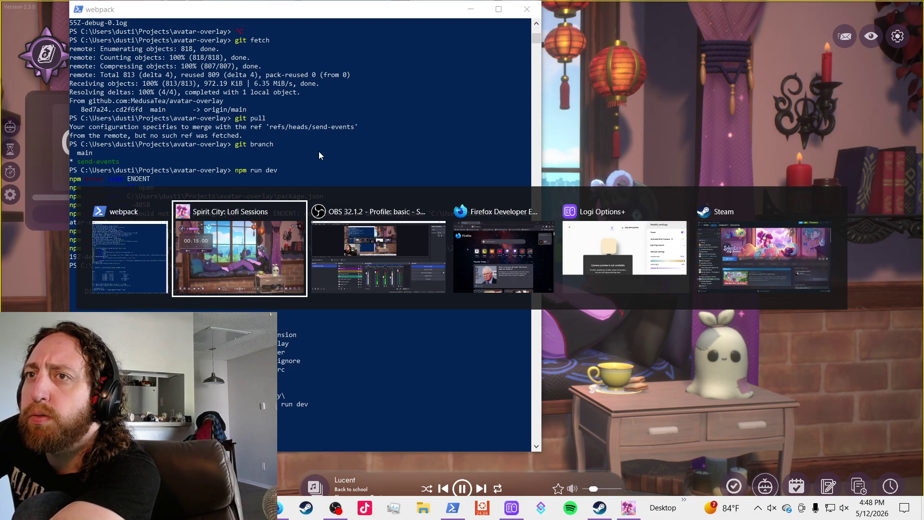
pyautogui.hotkey('alt', 'shift', 'Tab')
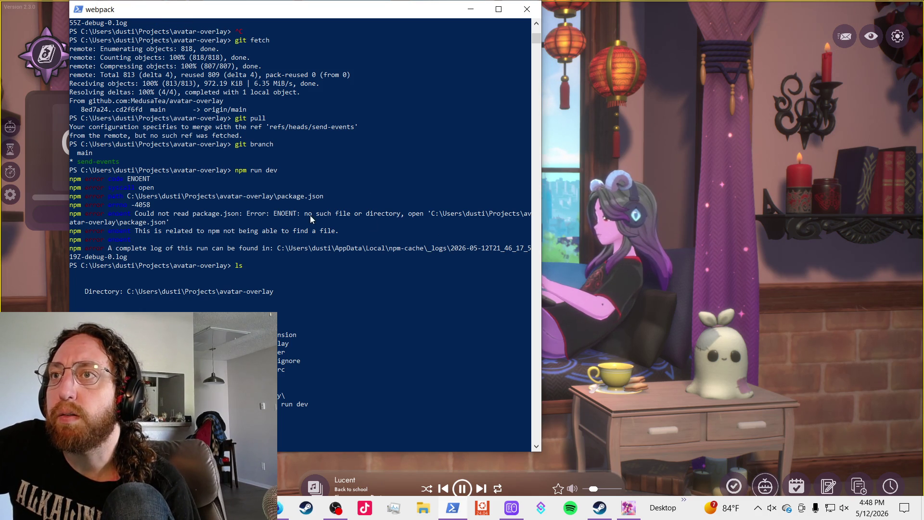
pyautogui.scroll(-1, 316, 341)
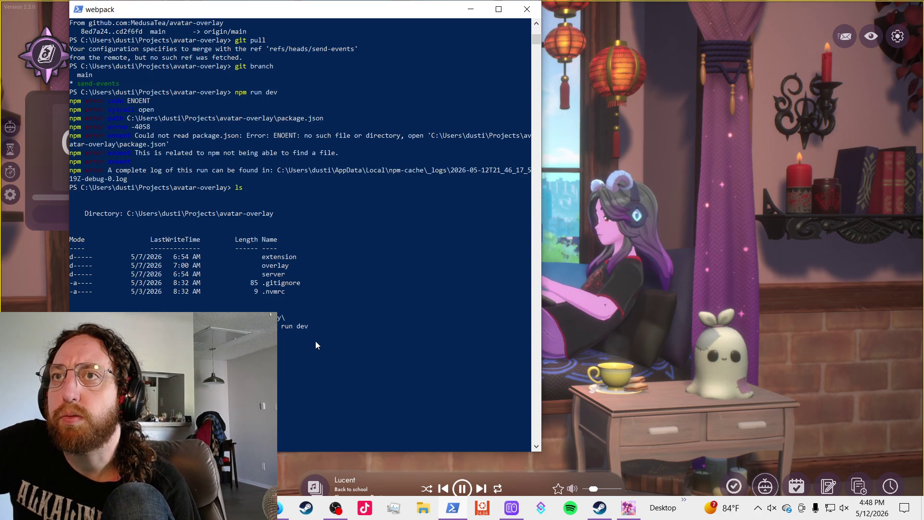
pyautogui.scroll(1, 305, 354)
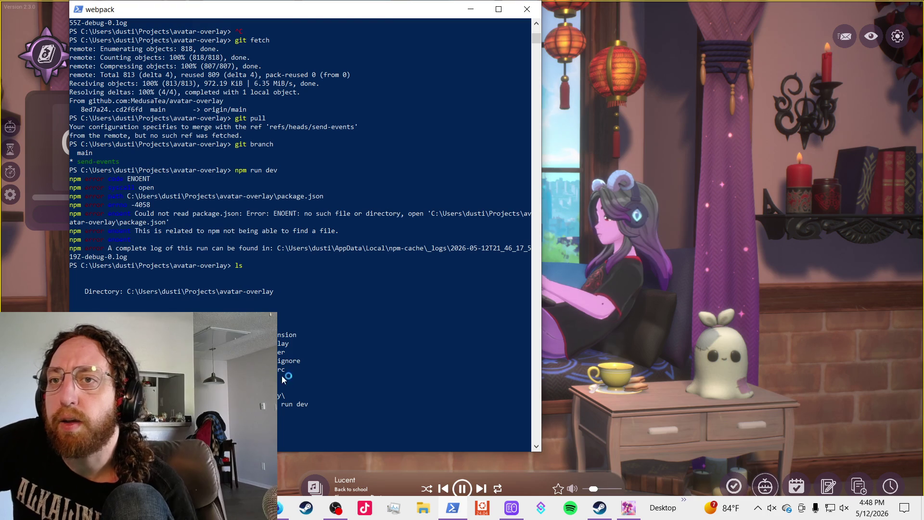
pyautogui.scroll(-1, 328, 374)
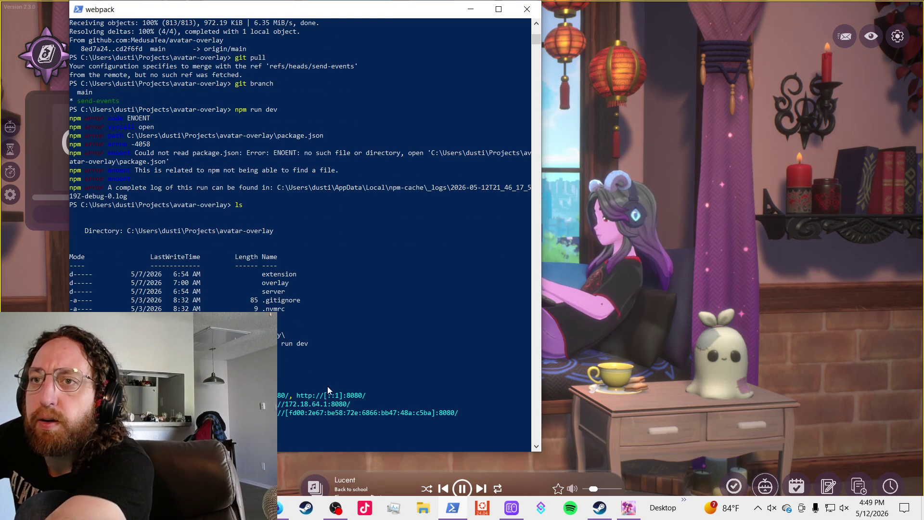
pyautogui.scroll(-10, 331, 378)
pyautogui.scroll(15, 337, 373)
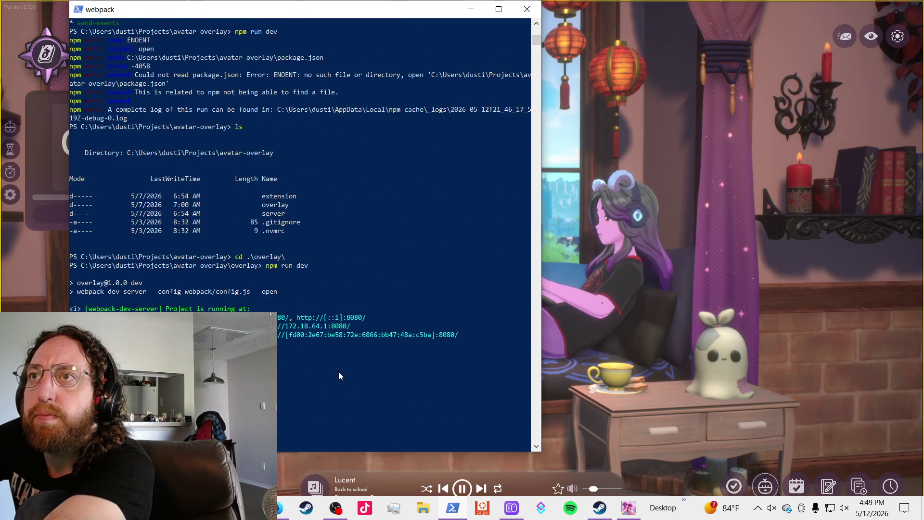
# - Bring the Firefox window to the front
pyautogui.hotkey('alt', 'Tab')
pyautogui.press('Tab')
pyautogui.press('Tab')
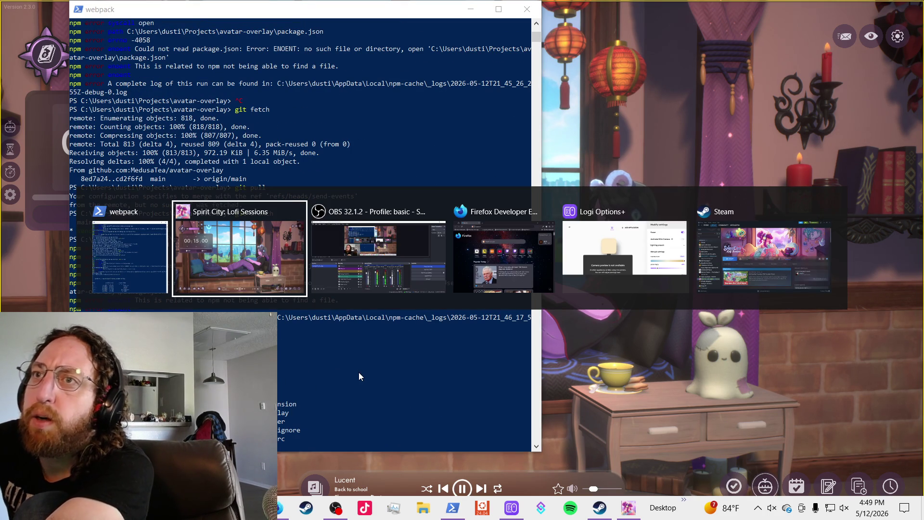
pyautogui.scroll(-5, 359, 377)
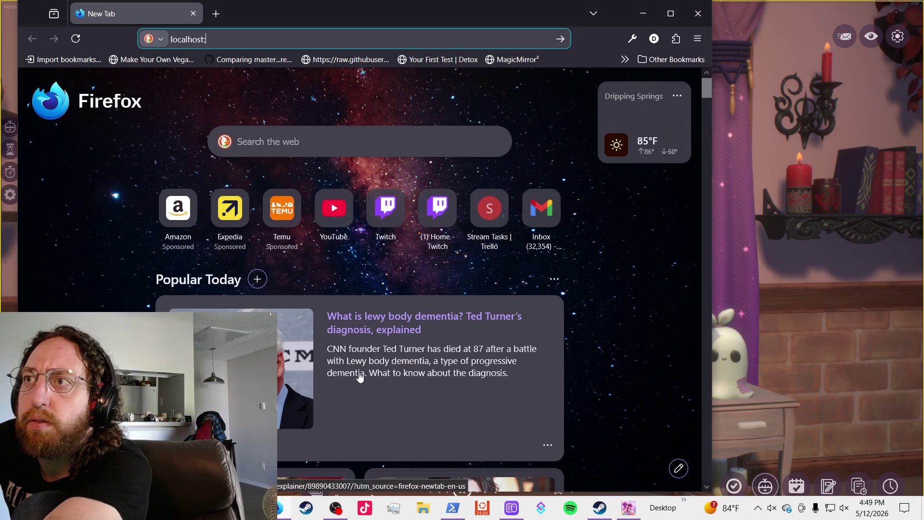
# - Load localhost:8080, note the missing StartGame export error, and refocus the PowerShell terminal
pyautogui.write('8080')
pyautogui.hotkey('alt', 'Return')
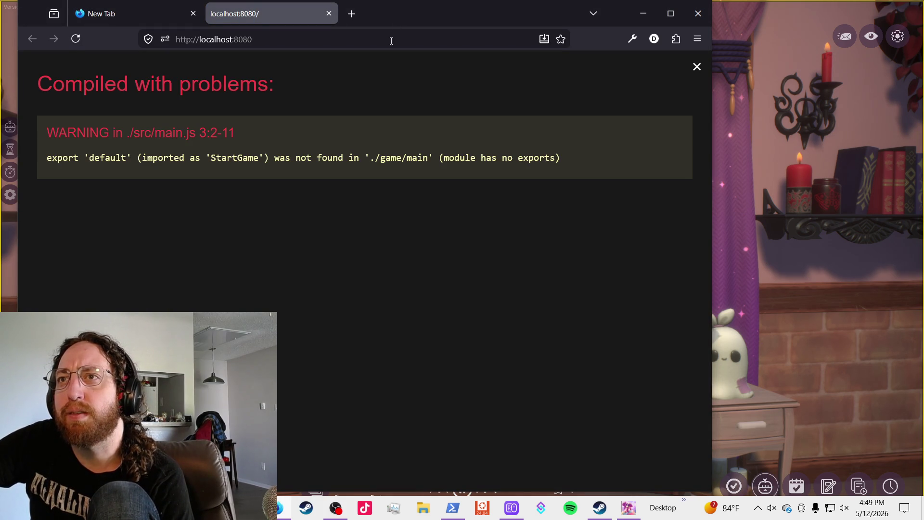
pyautogui.click(391, 41)
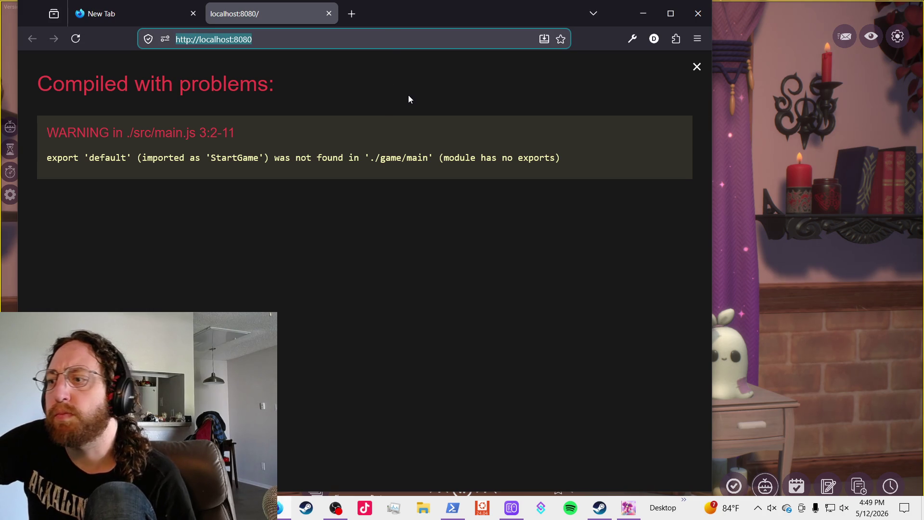
pyautogui.hotkey('alt', 'Tab')
pyautogui.click(435, 399)
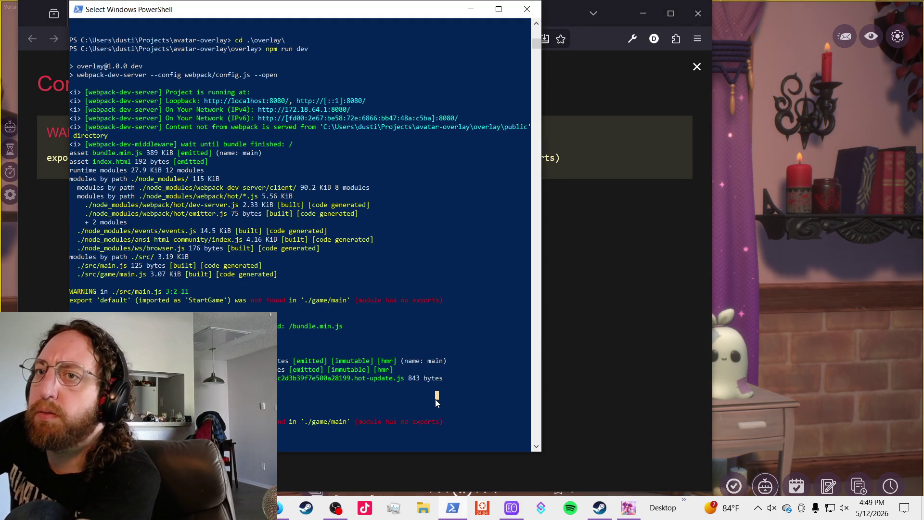
# - Stop and rerun npm run dev, then close the duplicate localhost:8080 tab
pyautogui.hotkey('ctrl', 'c')
pyautogui.hotkey('ctrl', 'c')
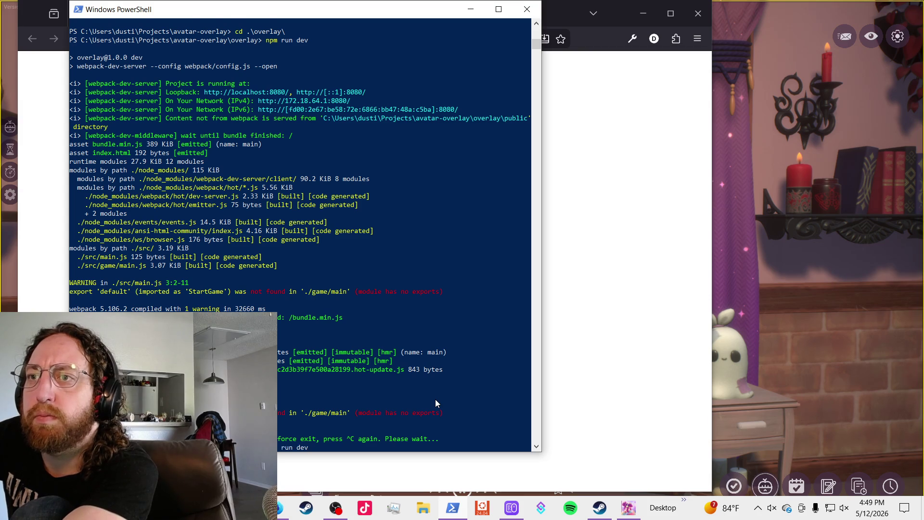
pyautogui.press('Up')
pyautogui.press('Return')
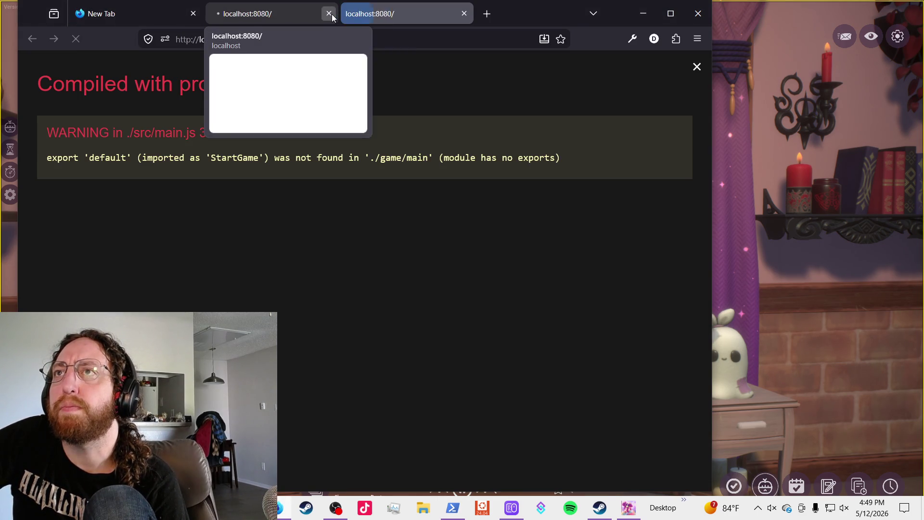
pyautogui.click(329, 14)
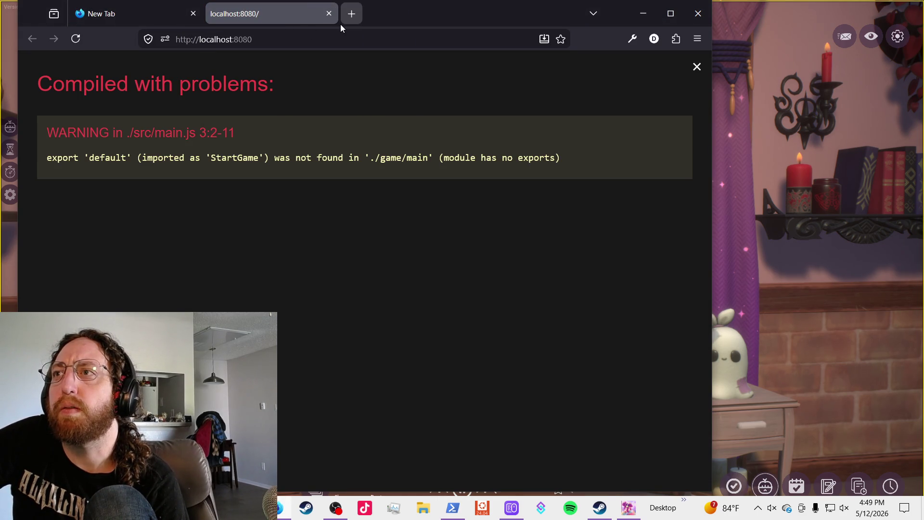
# - Select and read the missing StartGame default export warning line, then close Firefox
pyautogui.tripleClick(255, 161)
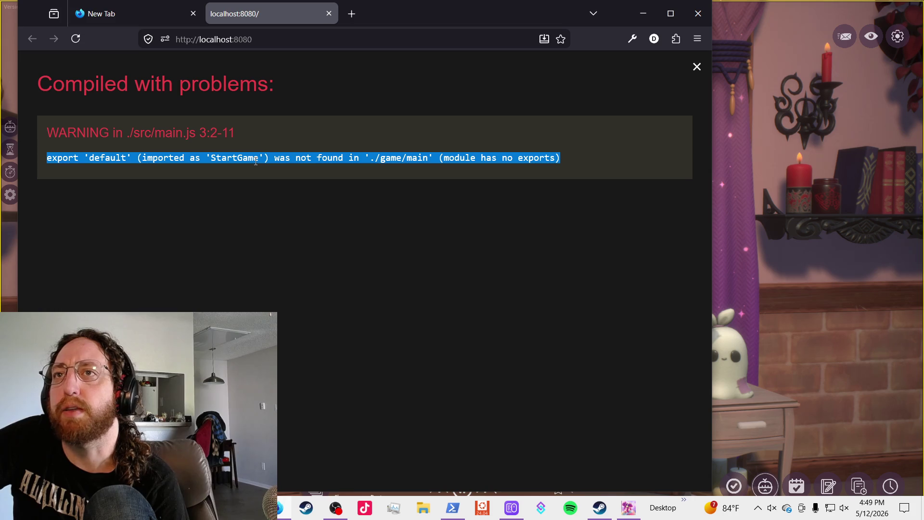
pyautogui.click(255, 161)
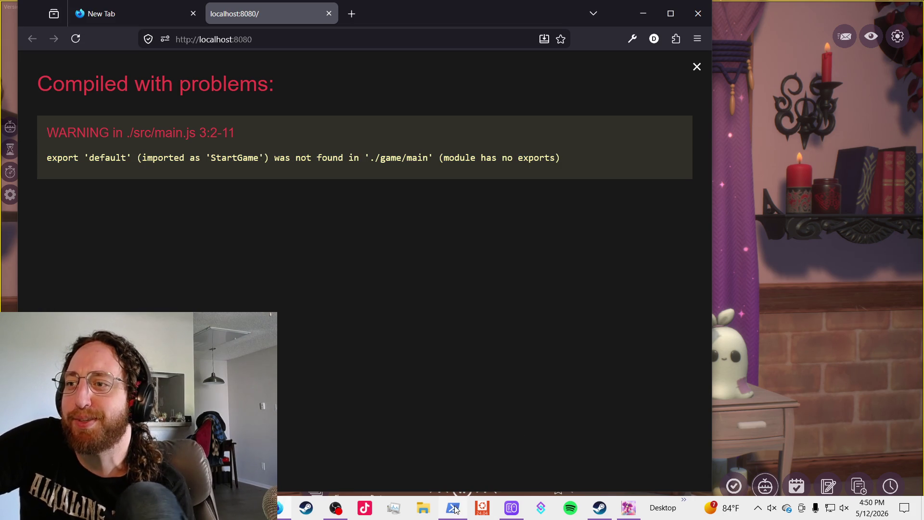
pyautogui.tripleClick(320, 157)
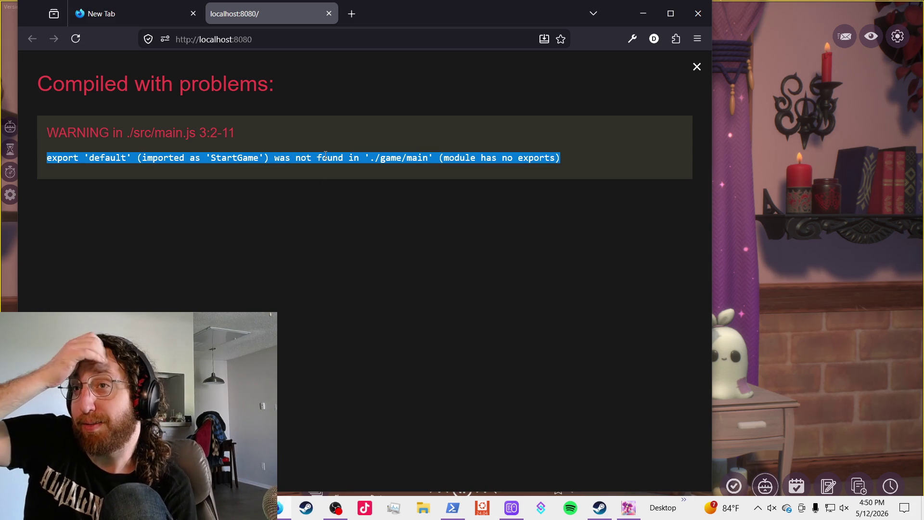
pyautogui.tripleClick(325, 154)
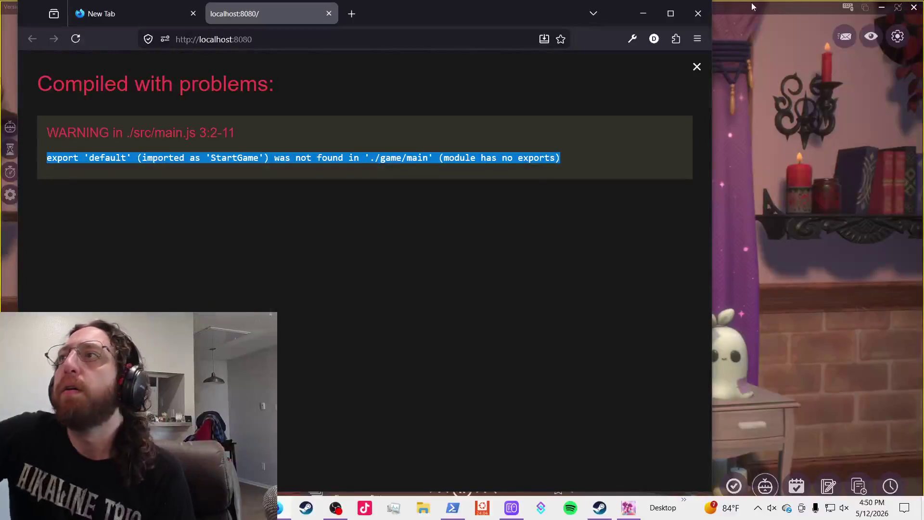
pyautogui.click(699, 13)
# - Stop the overlay dev server, close PowerShell, and return to Godot's grow_branches.gd script
pyautogui.click(341, 269)
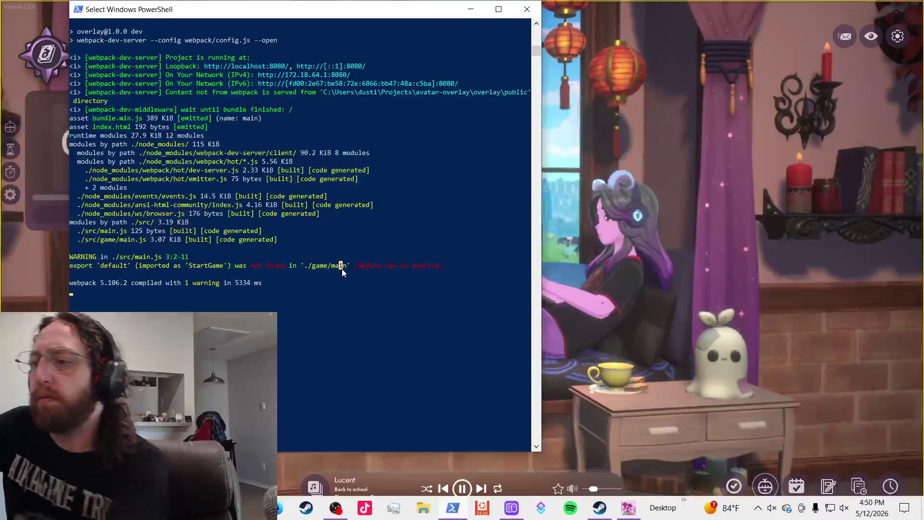
pyautogui.rightClick(348, 257)
pyautogui.hotkey('ctrl', 'c')
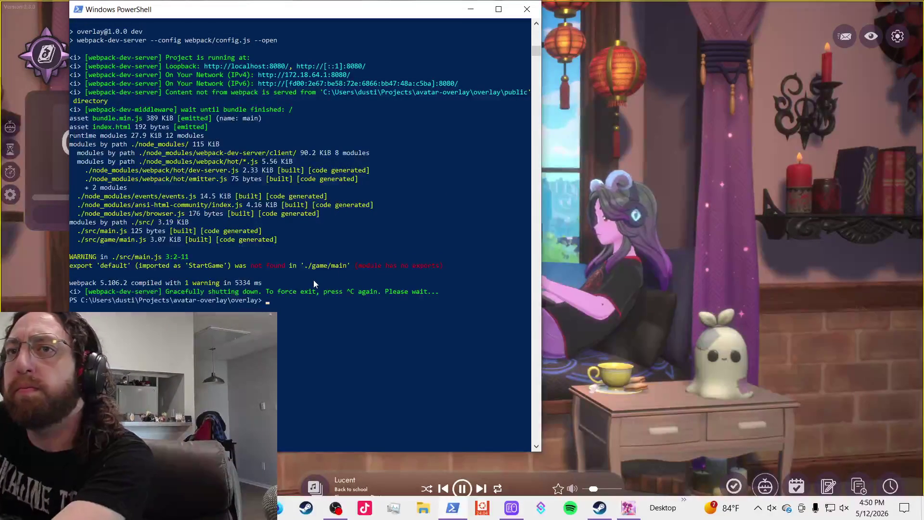
pyautogui.click(531, 16)
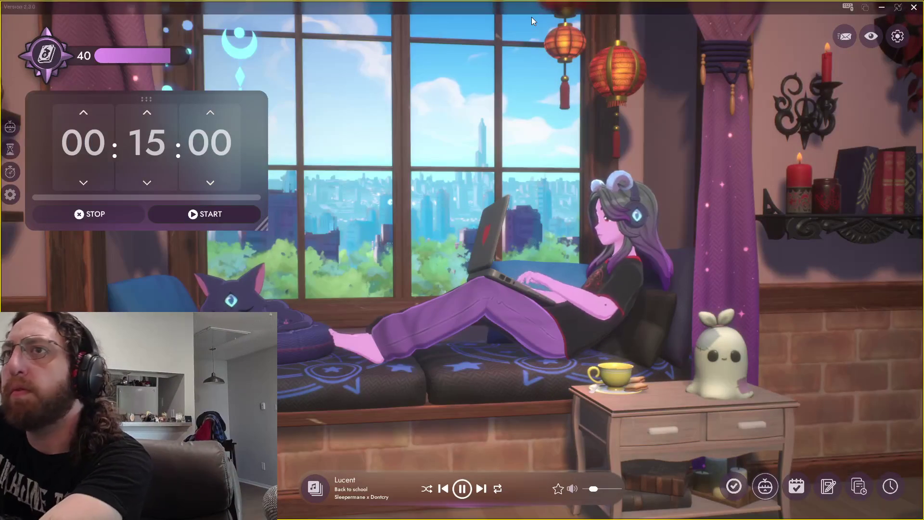
pyautogui.hotkey('alt', 'Tab')
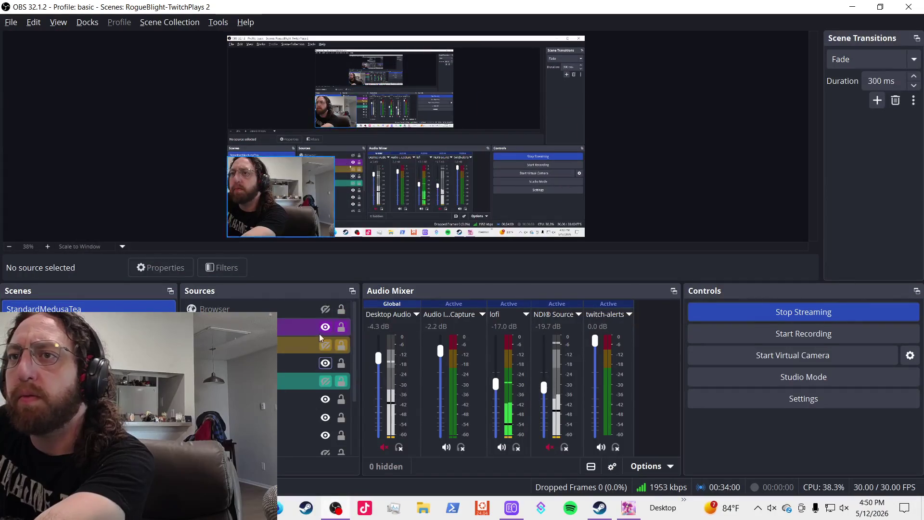
pyautogui.hotkey('alt', 'Tab')
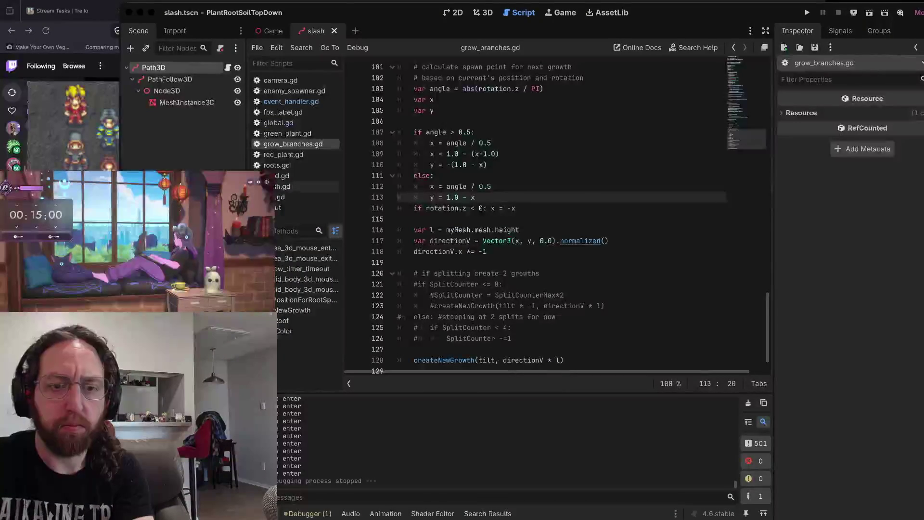
# - Check the Twitch console's avatarKey logs, then move to the vim terminal window
pyautogui.hotkey('ctrl', 'Right')
pyautogui.hotkey('ctrl', 'Right')
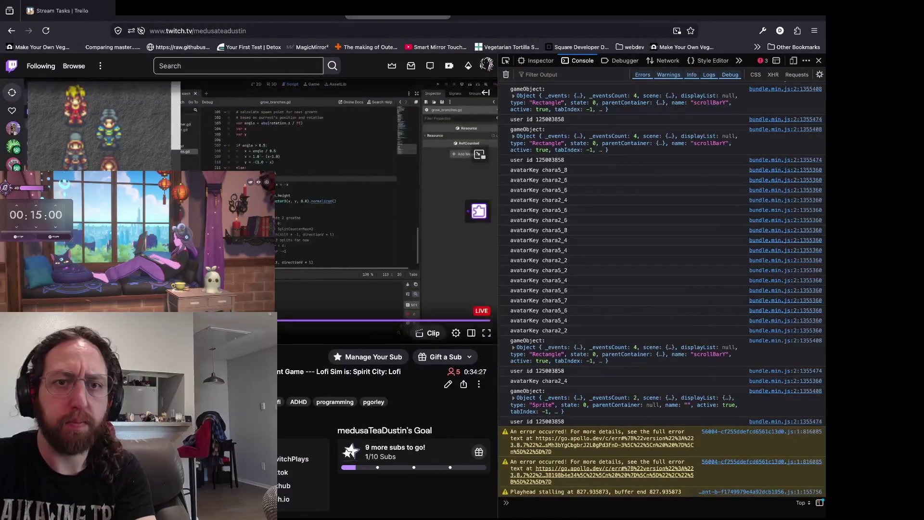
pyautogui.hotkey('ctrl', 'Left')
pyautogui.hotkey('ctrl', 'Left')
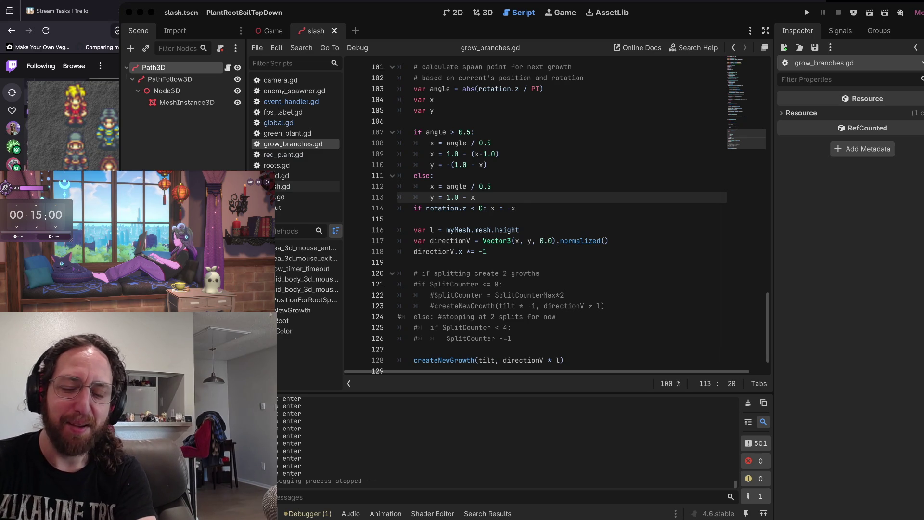
pyautogui.press('super+Tab')
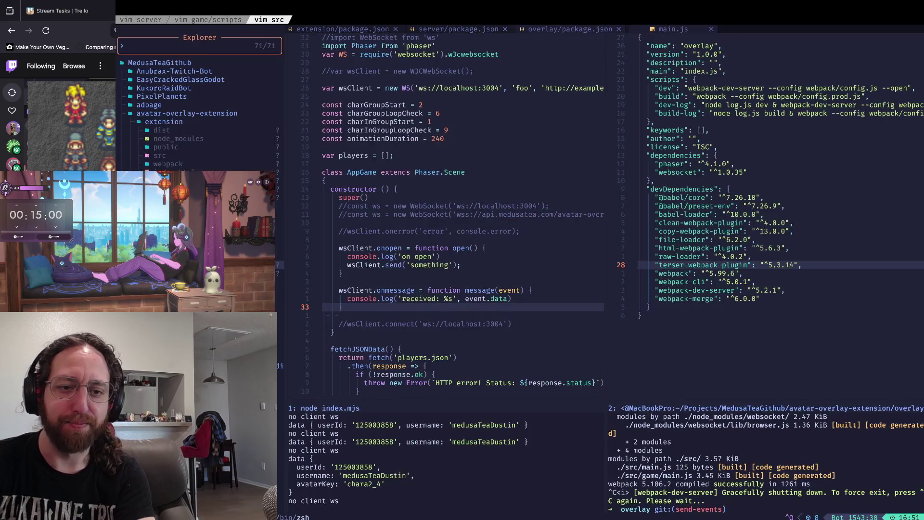
# - Stop the node server and clear both the overlay and server terminal panes
pyautogui.click(546, 205)
pyautogui.hotkey('ctrl', 'w')
pyautogui.press('j')
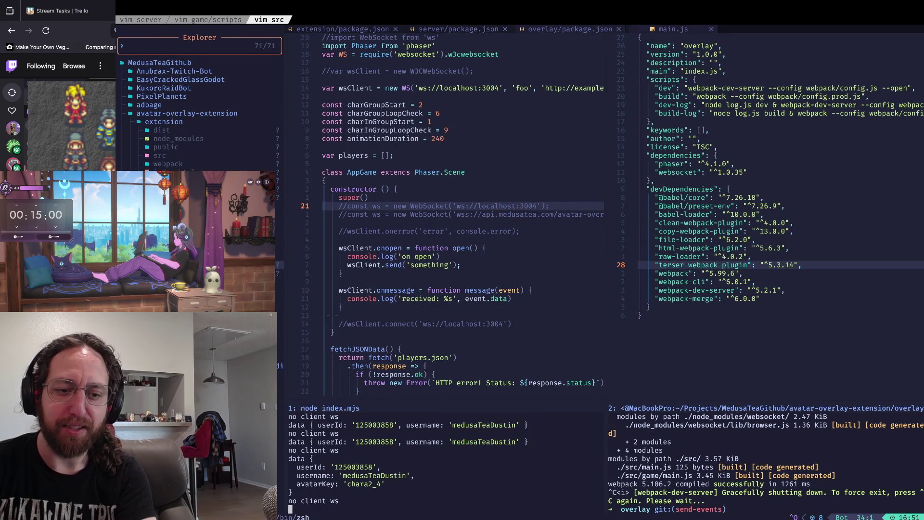
pyautogui.hotkey('ctrl', 'c')
pyautogui.hotkey('ctrl', 'w')
pyautogui.press('l')
pyautogui.press('Return')
pyautogui.hotkey('ctrl', 'l')
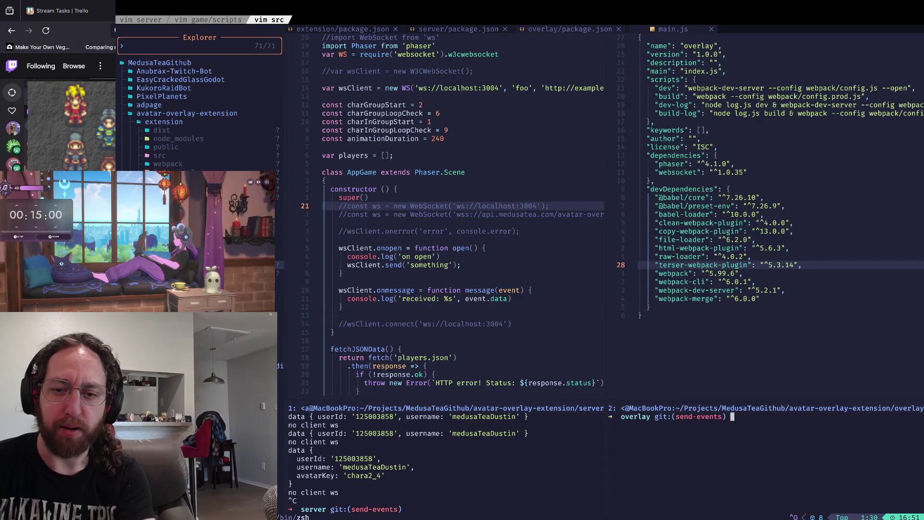
pyautogui.hotkey('ctrl', 'w')
pyautogui.press('h')
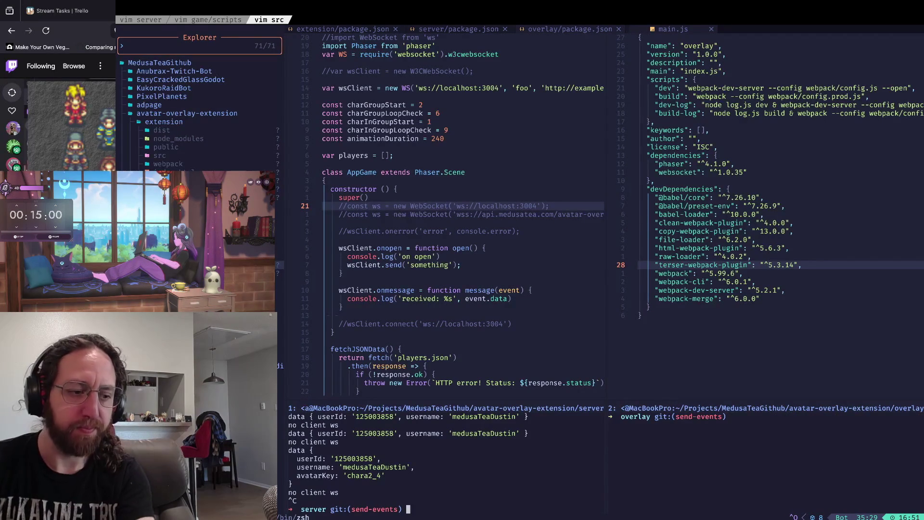
pyautogui.click(444, 509)
pyautogui.write('cl')
pyautogui.hotkey('ctrl', 'l')
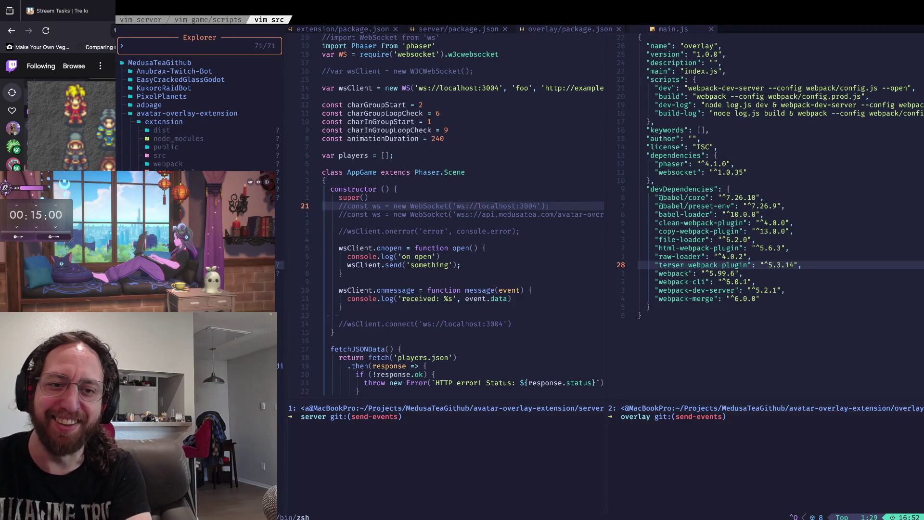
# - Look over main.js and the overlay package.json, then switch to the Godot workspace
pyautogui.scroll(-10, 462, 216)
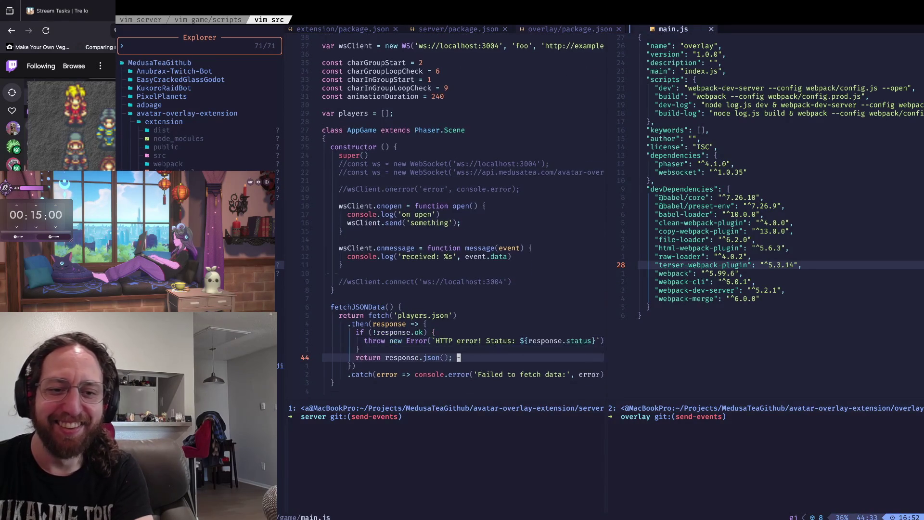
pyautogui.click(458, 357)
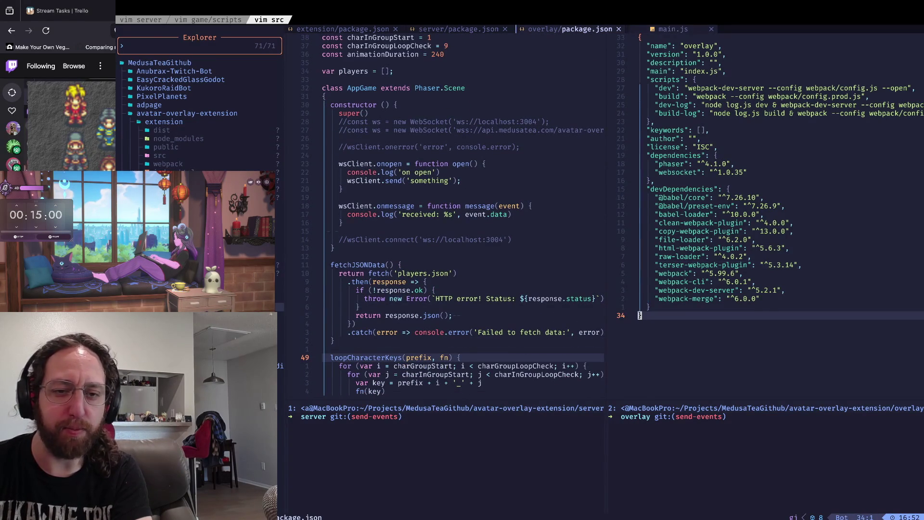
pyautogui.click(673, 282)
pyautogui.hotkey('ctrl', 'w')
pyautogui.press('h')
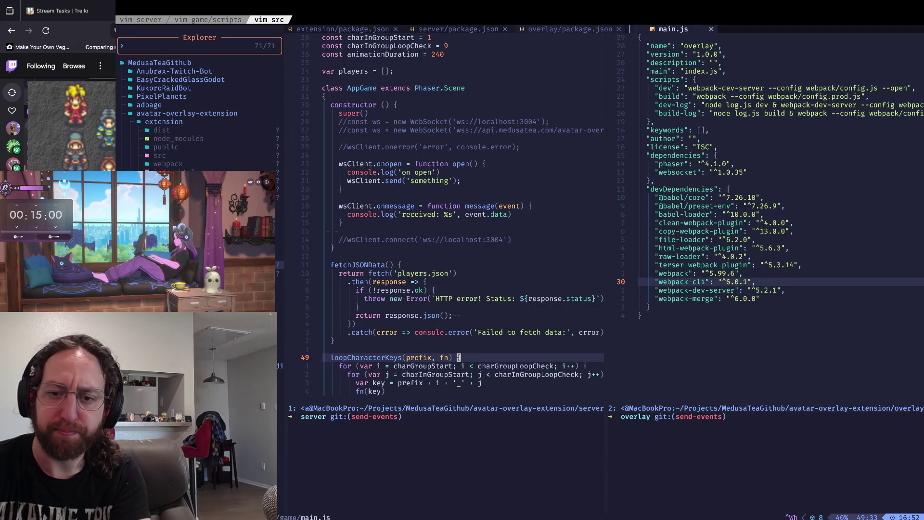
pyautogui.hotkey('ctrl', 'Left')
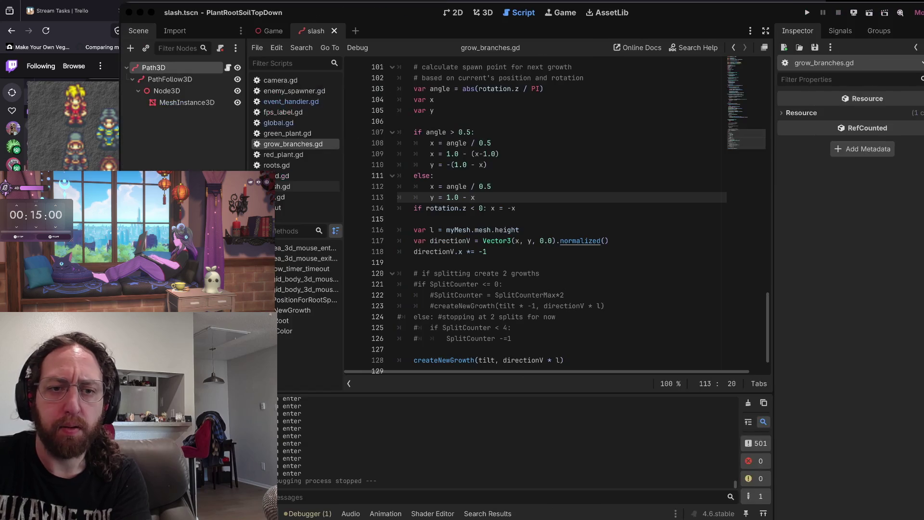
# - Run git status in the namu-namu game scripts terminal window
pyautogui.hotkey('ctrl', 'Right')
pyautogui.click(445, 122)
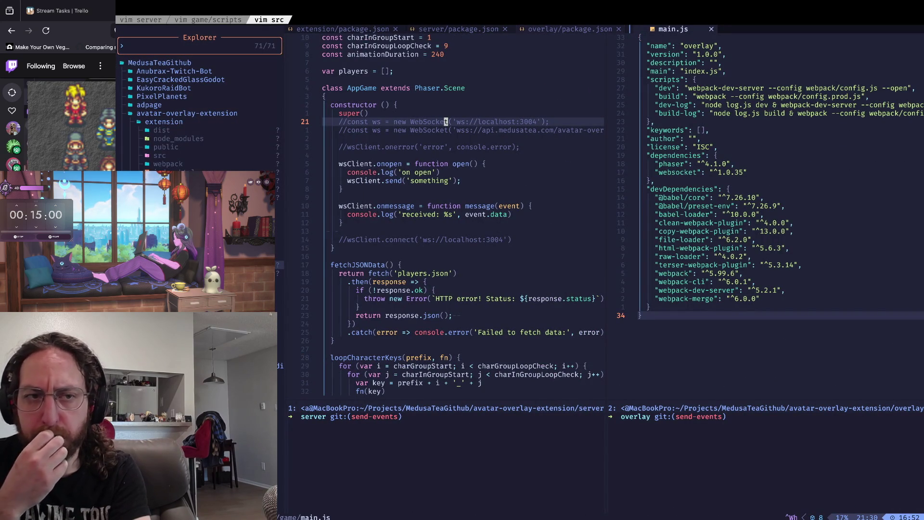
pyautogui.hotkey('ctrl', 'b')
pyautogui.write('pgit status')
pyautogui.press('Return')
# - Review git diff -w to the end, clear the terminal, and bring Godot forward
pyautogui.write('git diff -w')
pyautogui.press('Return')
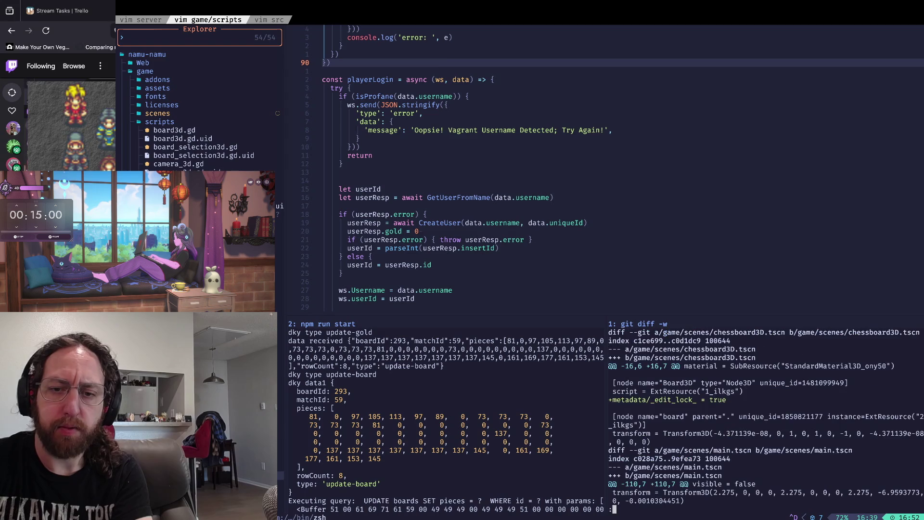
pyautogui.press('space')
pyautogui.press('q')
pyautogui.hotkey('ctrl', 'l')
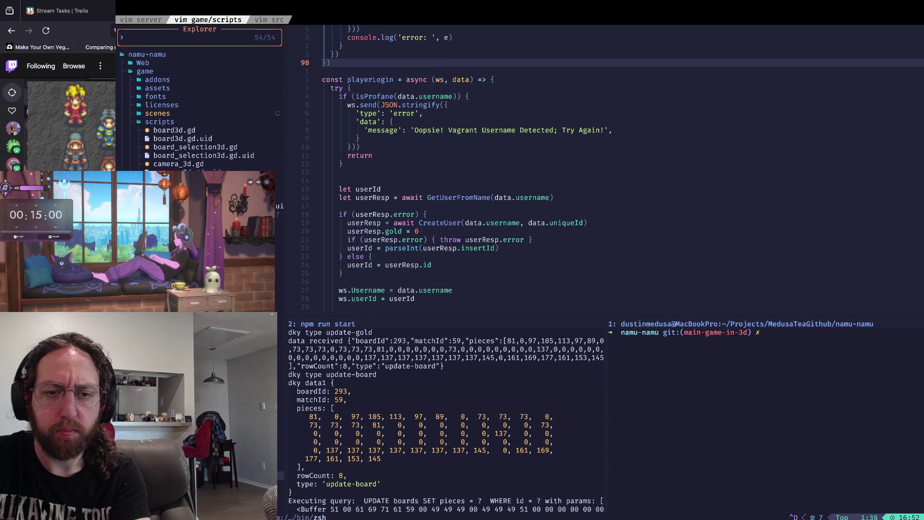
pyautogui.press('super+Tab')
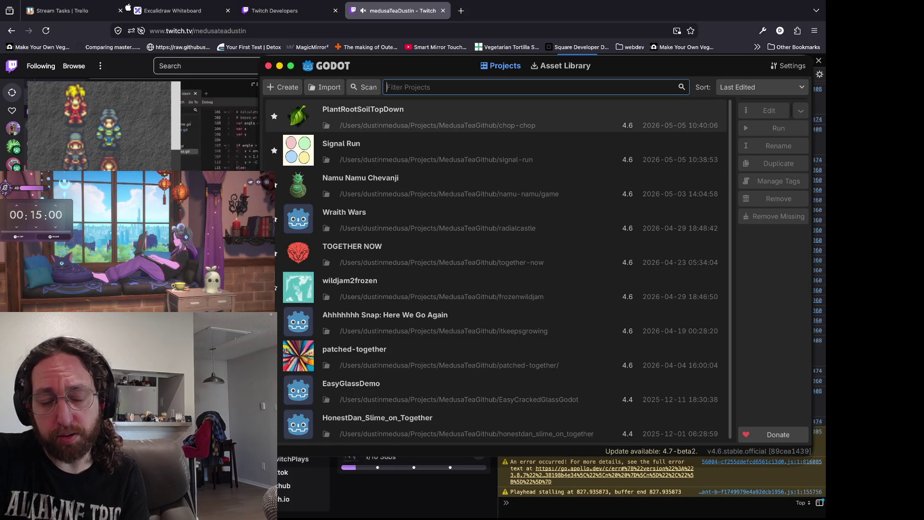
# - Open Namu Namu Chevanji on chessboard3D.tscn, frame the chessboard, and run the project
pyautogui.press('super+q')
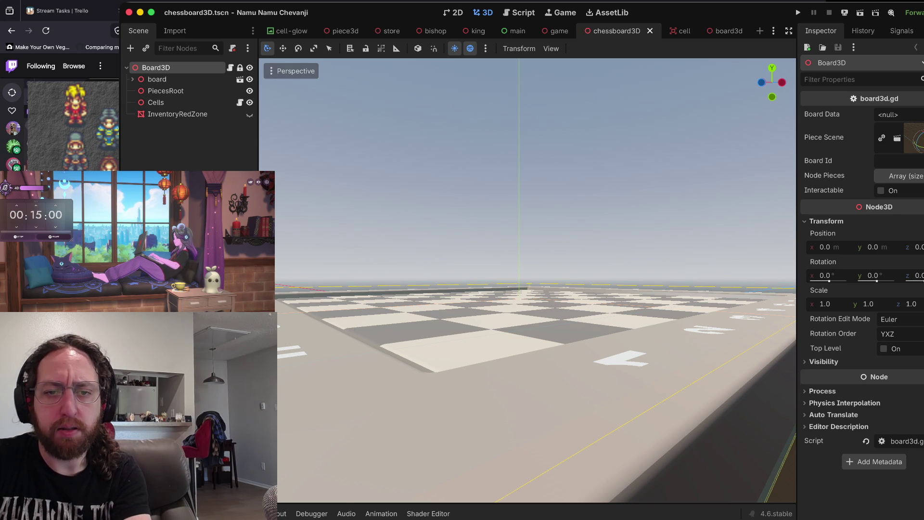
pyautogui.press('f')
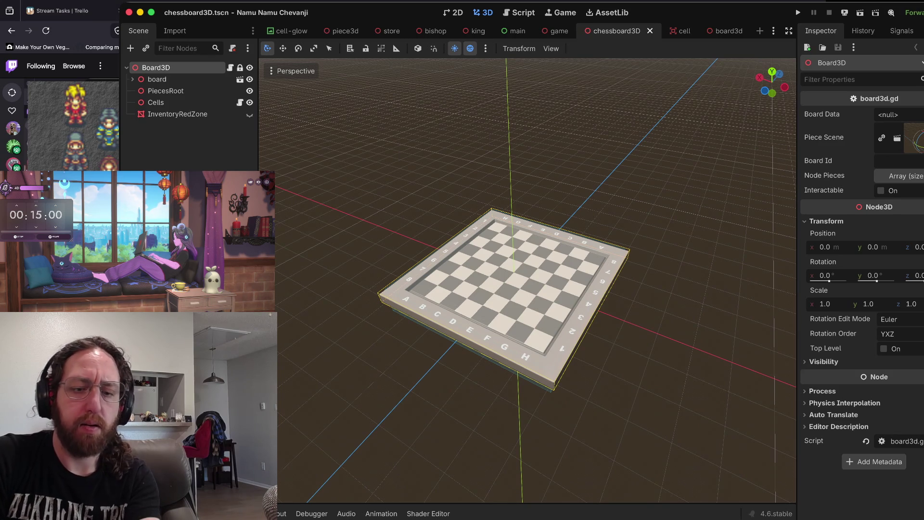
pyautogui.press('super+b')
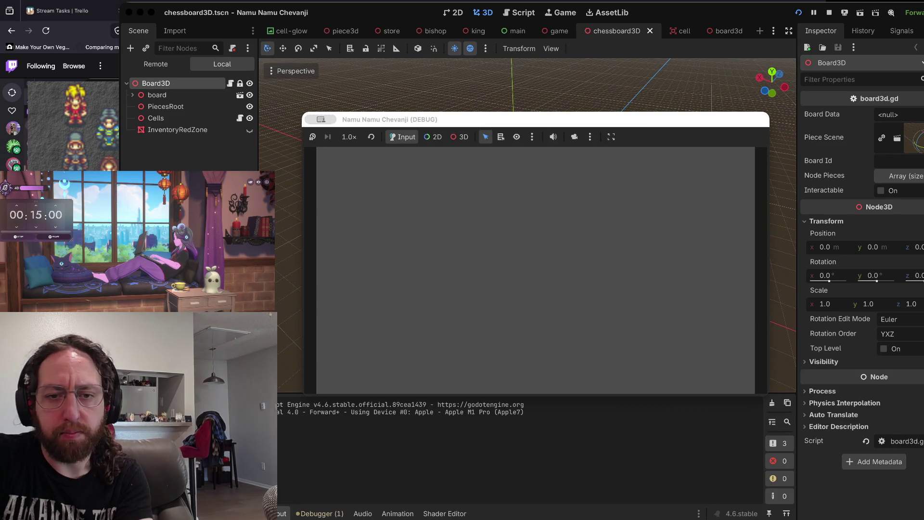
# - Submit a test username to enter a match, then stop the game and confirm leaving
pyautogui.write('a')
pyautogui.press('Return')
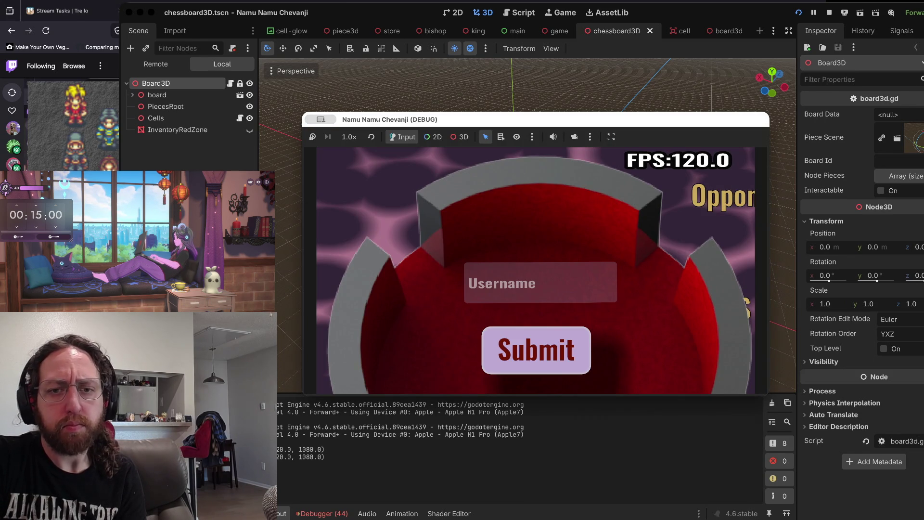
pyautogui.press('super+q')
pyautogui.press('Return')
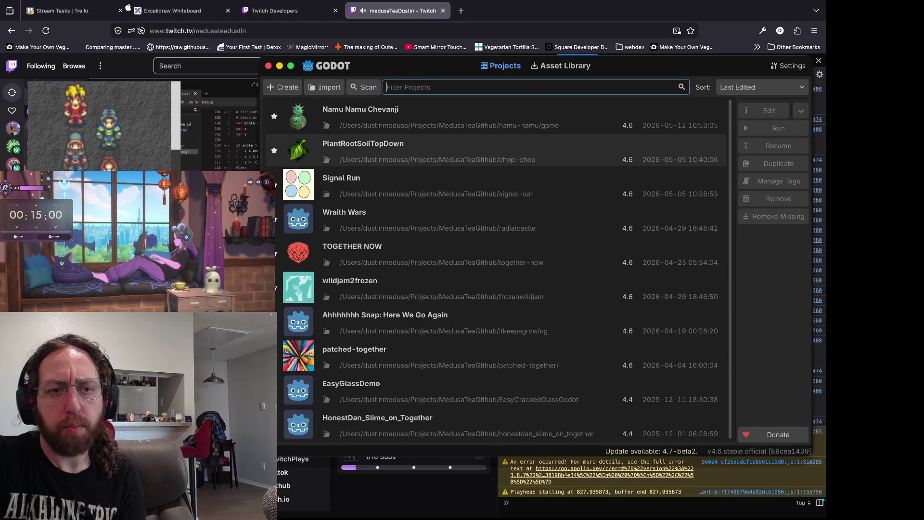
# - Open the PlantRootSoilTopDown project and launch a debug run of the root-growing game
pyautogui.press('Return')
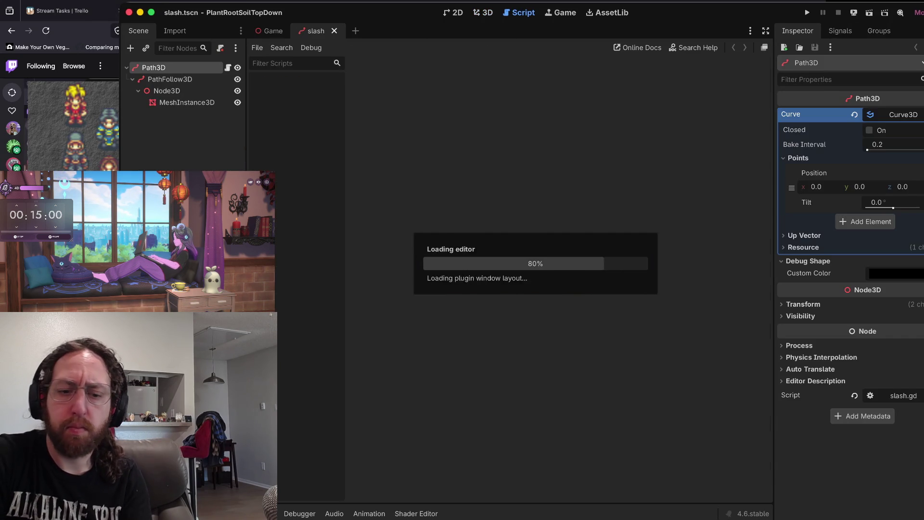
pyautogui.press('super+b')
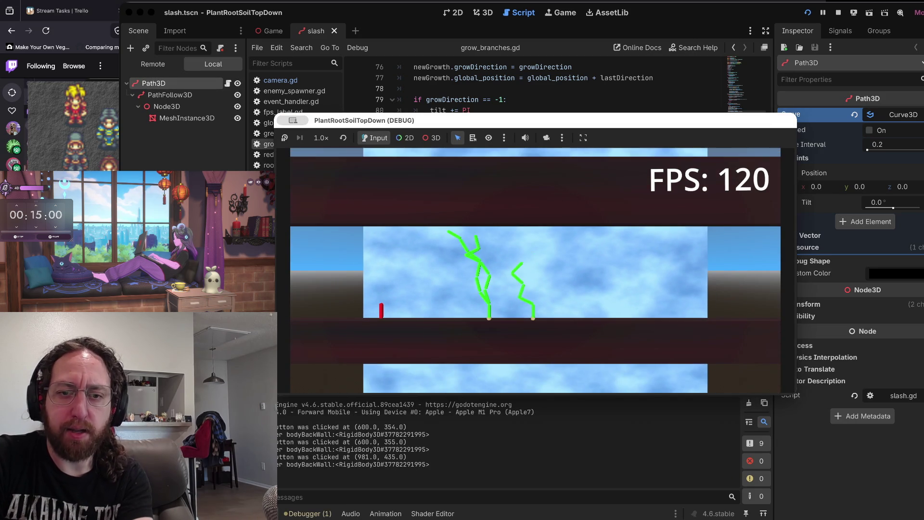
# - Tap the back wall at several spots until roots tangle over it, then stop the game and go to Trello
pyautogui.click(571, 272)
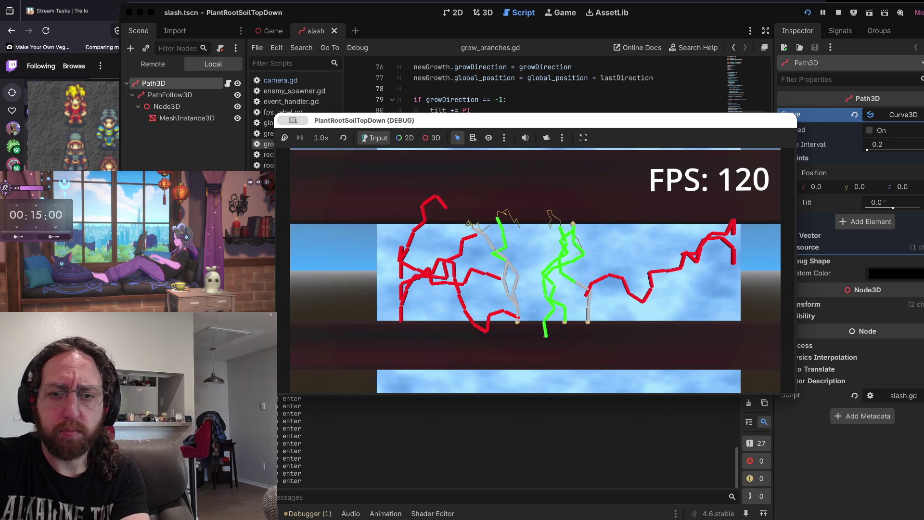
pyautogui.click(543, 303)
pyautogui.click(543, 303)
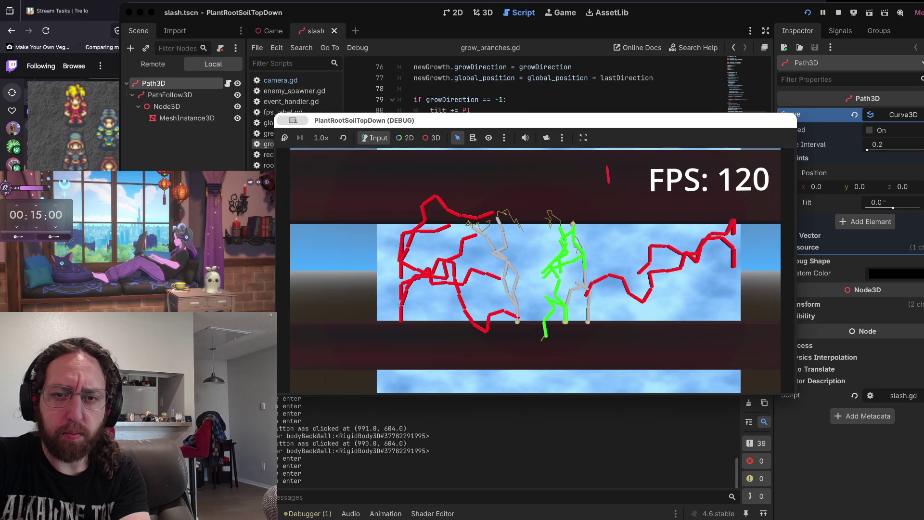
pyautogui.click(633, 239)
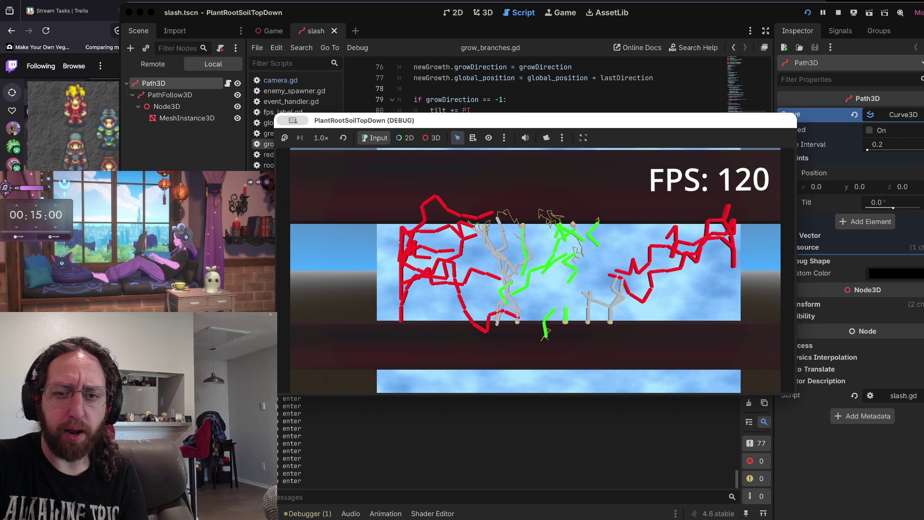
pyautogui.click(597, 283)
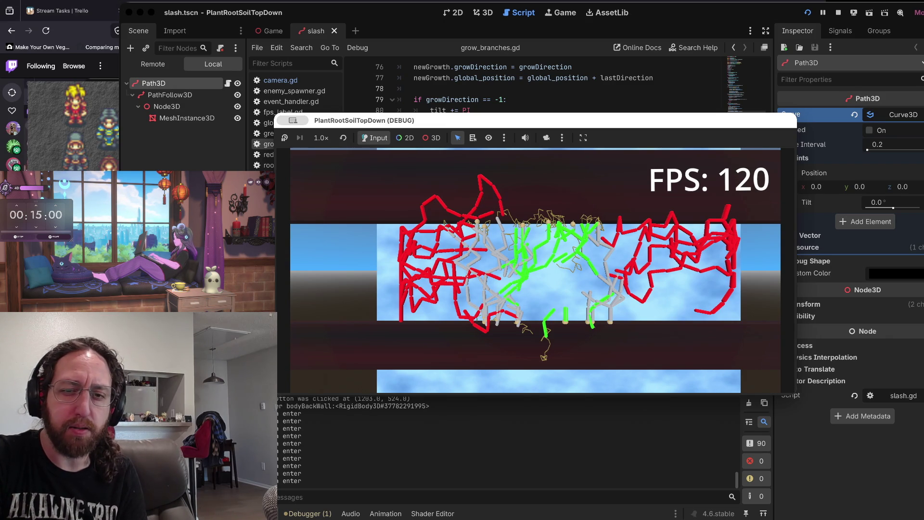
pyautogui.click(556, 293)
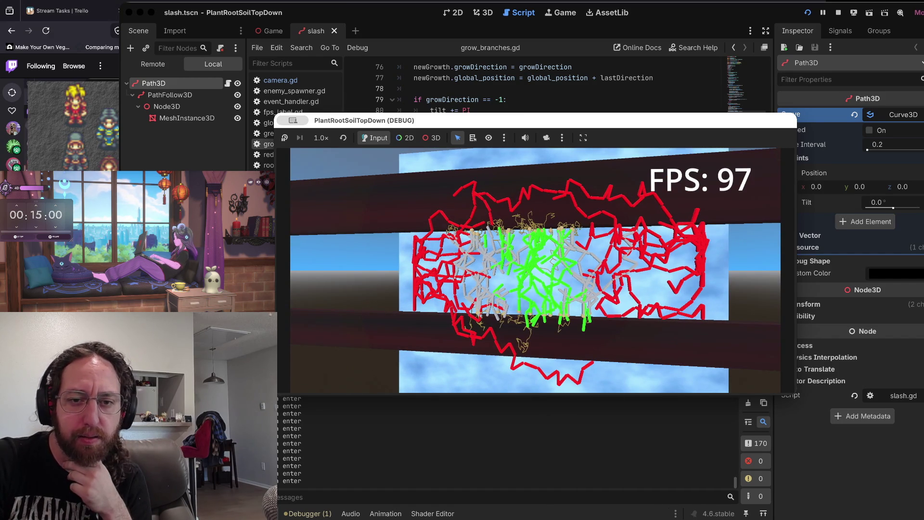
pyautogui.click(504, 283)
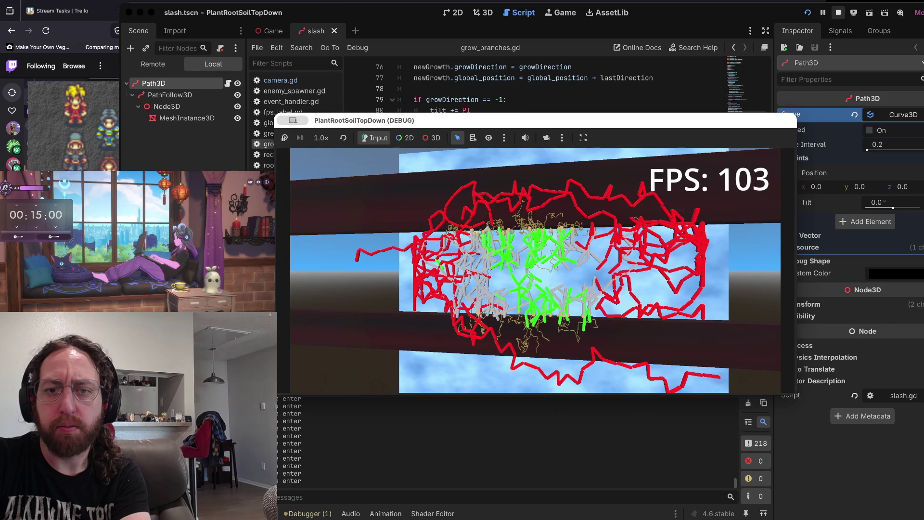
pyautogui.press('F8')
pyautogui.press('super+Tab')
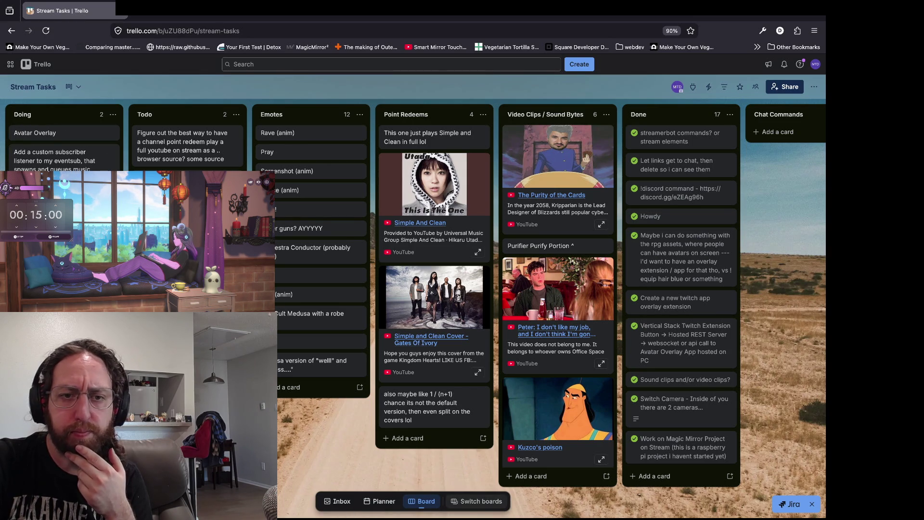
# - Open the ChopChopPlantPlant board and move 'Get slashing mechanic working' up in DOING and back again
pyautogui.click(476, 501)
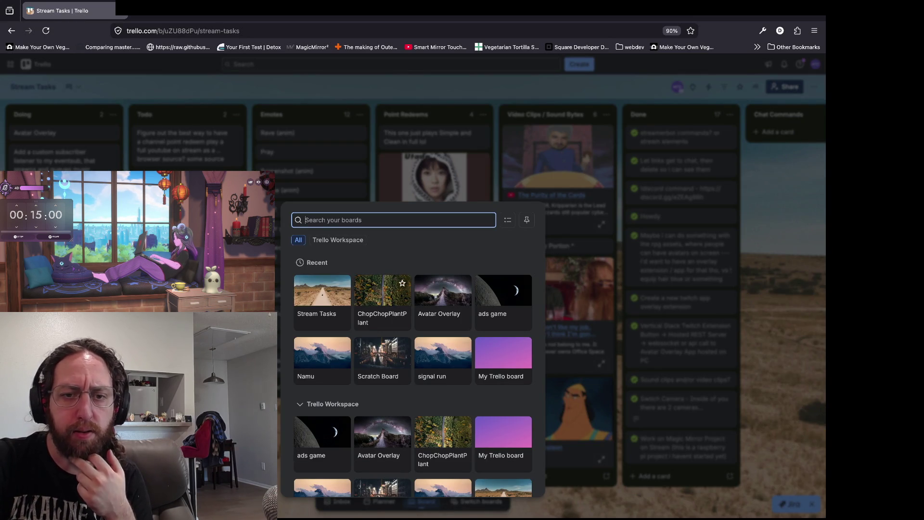
pyautogui.click(383, 291)
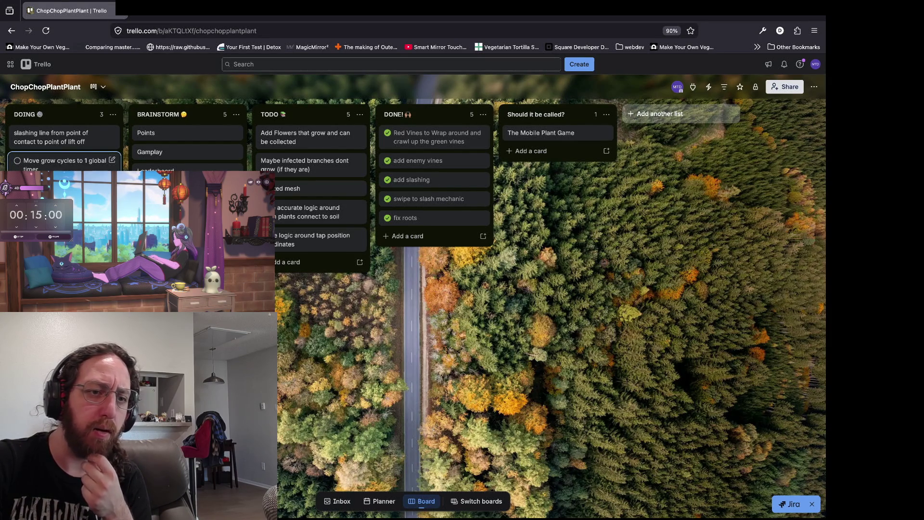
pyautogui.moveTo(62, 163); pyautogui.dragTo(62, 192)
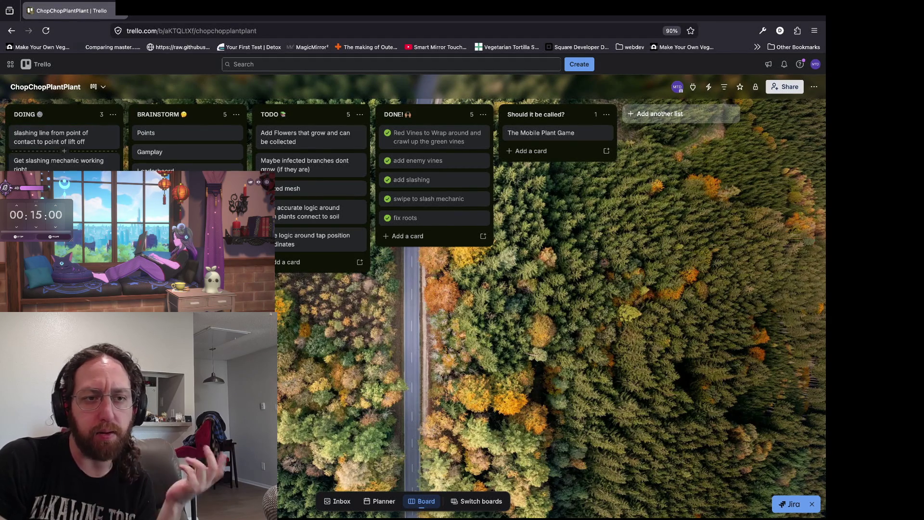
pyautogui.moveTo(63, 164); pyautogui.dragTo(62, 193)
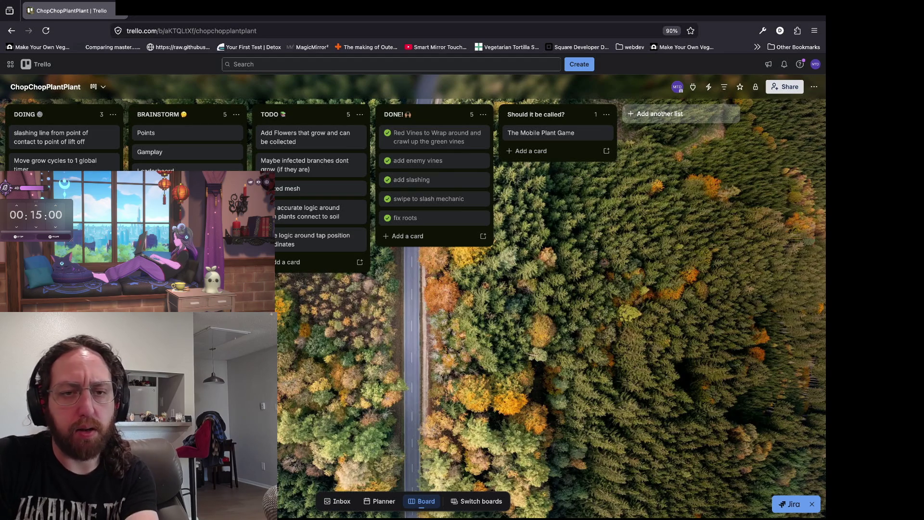
pyautogui.press('super+Tab')
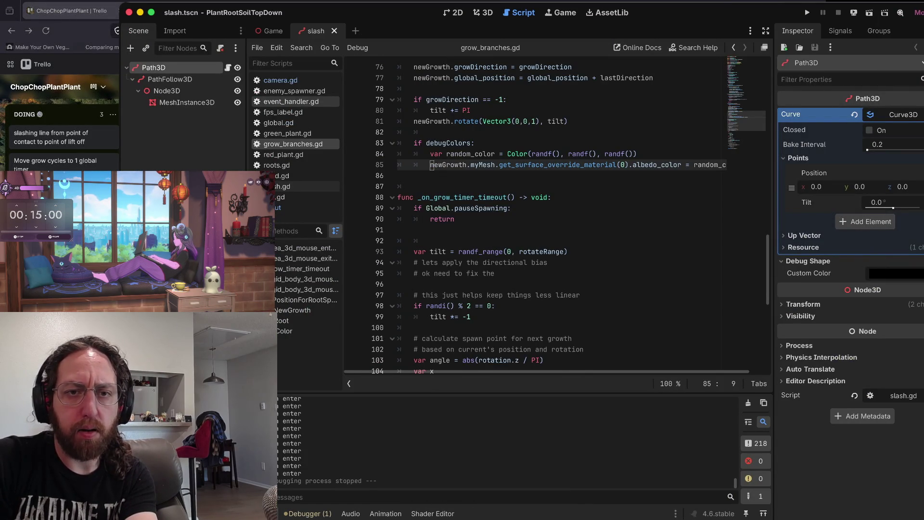
# - Review event_handler.gd's left-click raycast code and its collider lookup
pyautogui.scroll(-9, 553, 217)
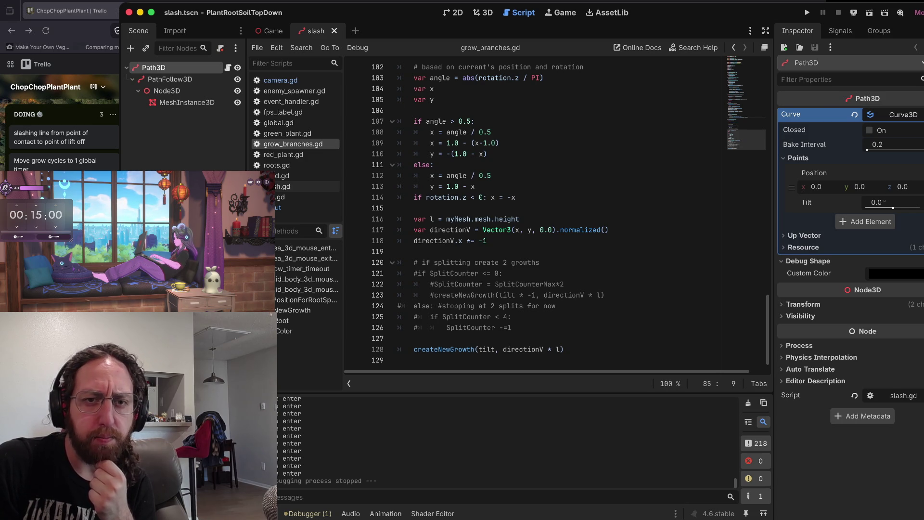
pyautogui.click(291, 101)
pyautogui.click(536, 258)
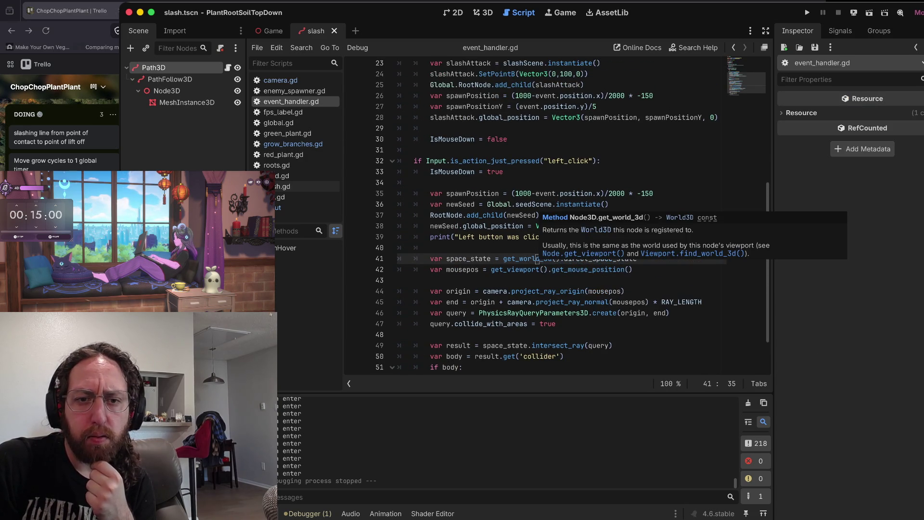
pyautogui.scroll(-2, 537, 258)
pyautogui.moveTo(413, 121); pyautogui.dragTo(647, 273)
pyautogui.click(399, 294)
pyautogui.scroll(3, 399, 295)
pyautogui.scroll(-3, 566, 215)
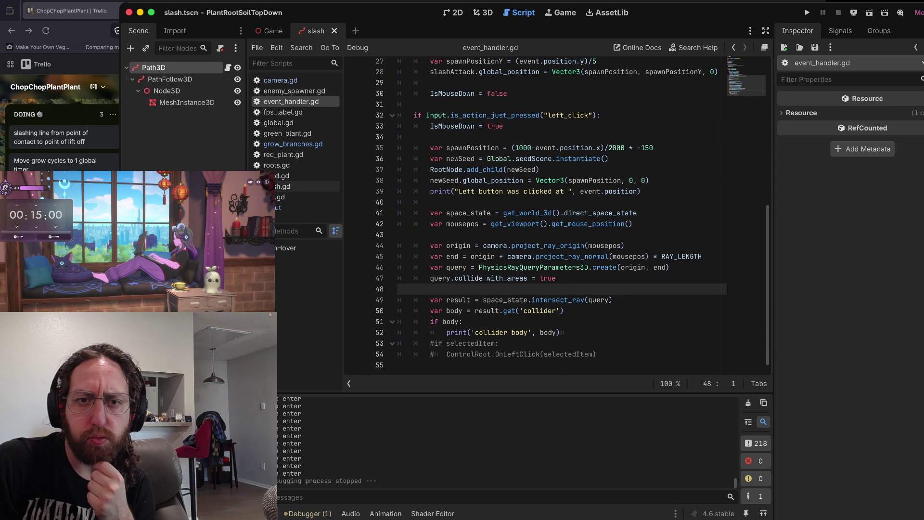
pyautogui.moveTo(416, 104); pyautogui.dragTo(399, 365)
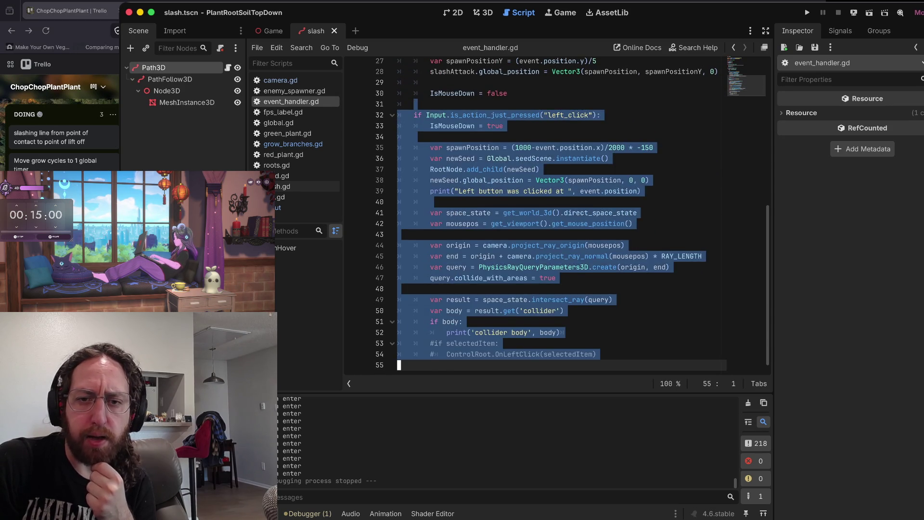
pyautogui.click(564, 310)
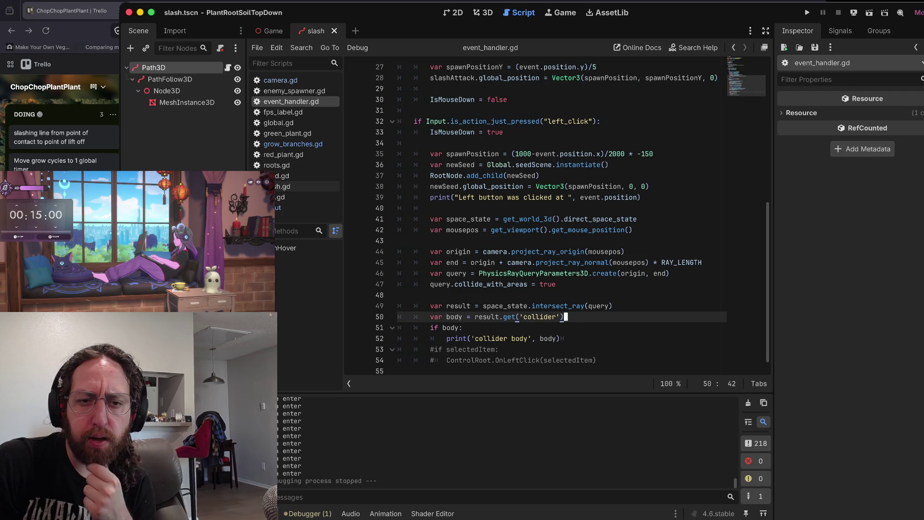
pyautogui.moveTo(599, 360)
pyautogui.mouseDown()
pyautogui.moveTo(400, 316)
pyautogui.moveTo(430, 306)
pyautogui.mouseUp()
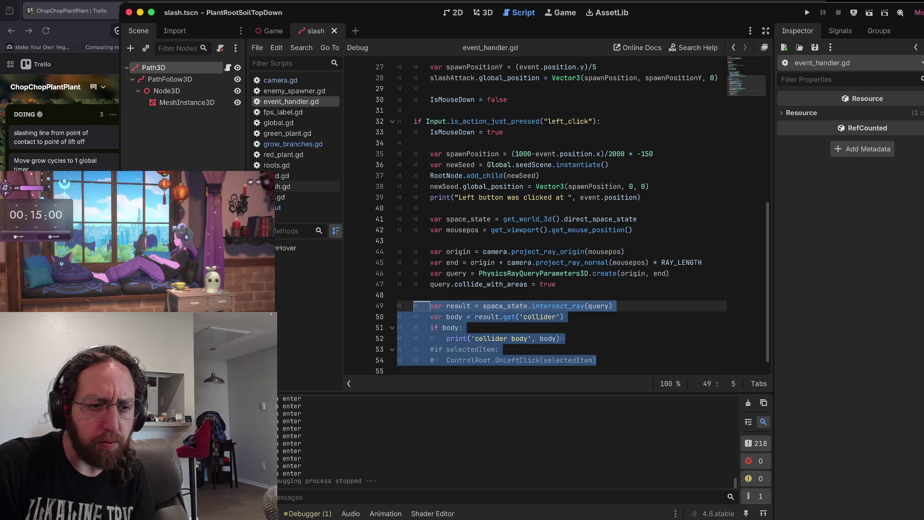
# - Look over grow_branches.gd up to the rigid body mouse-exit handler
pyautogui.click(293, 144)
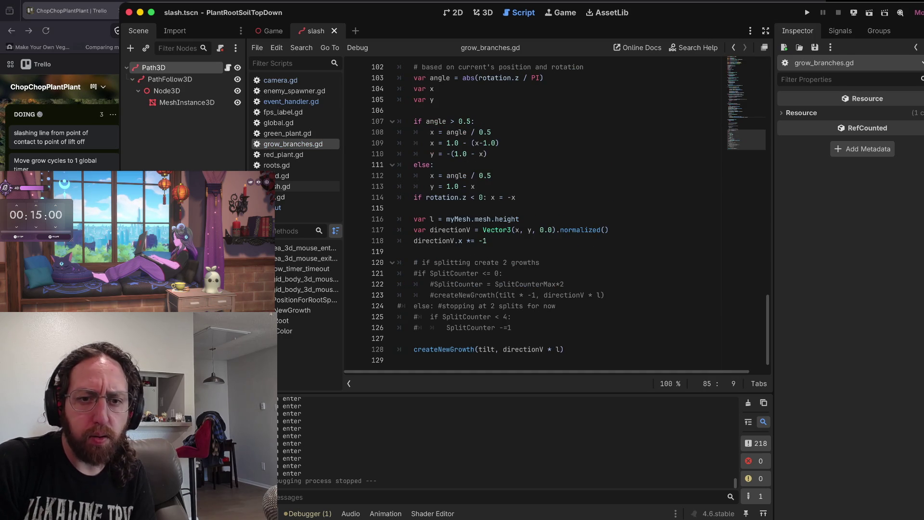
pyautogui.scroll(13, 534, 212)
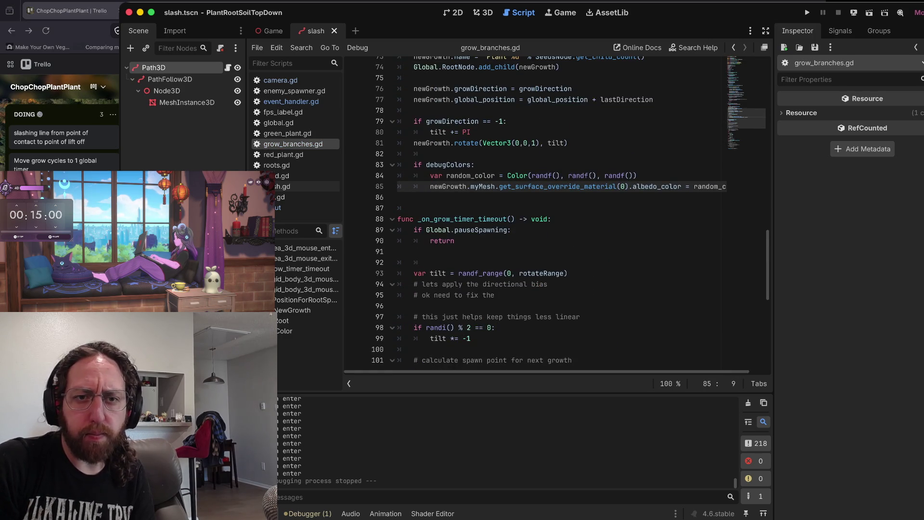
pyautogui.scroll(9, 534, 211)
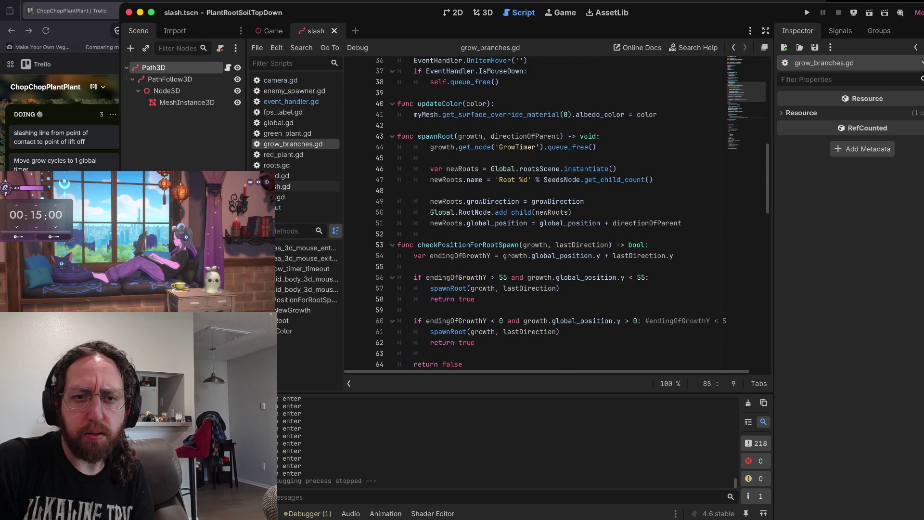
pyautogui.scroll(5, 534, 212)
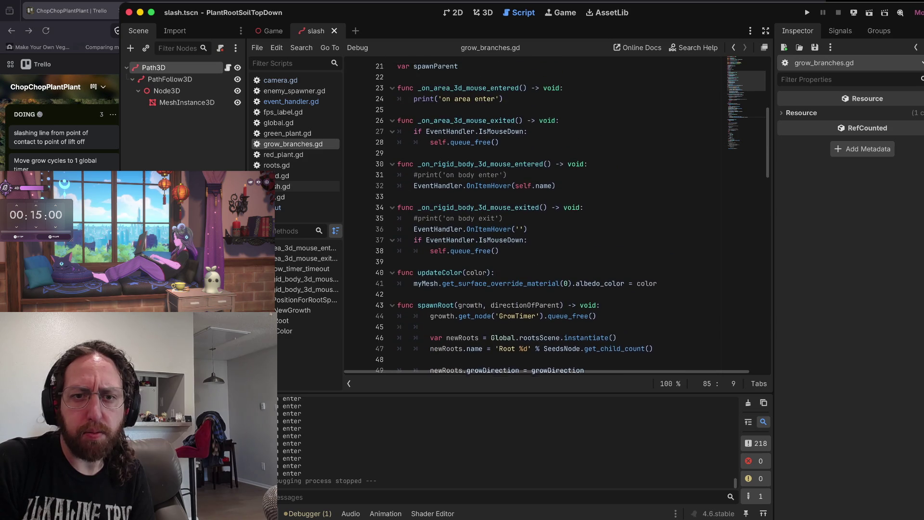
pyautogui.scroll(1, 534, 212)
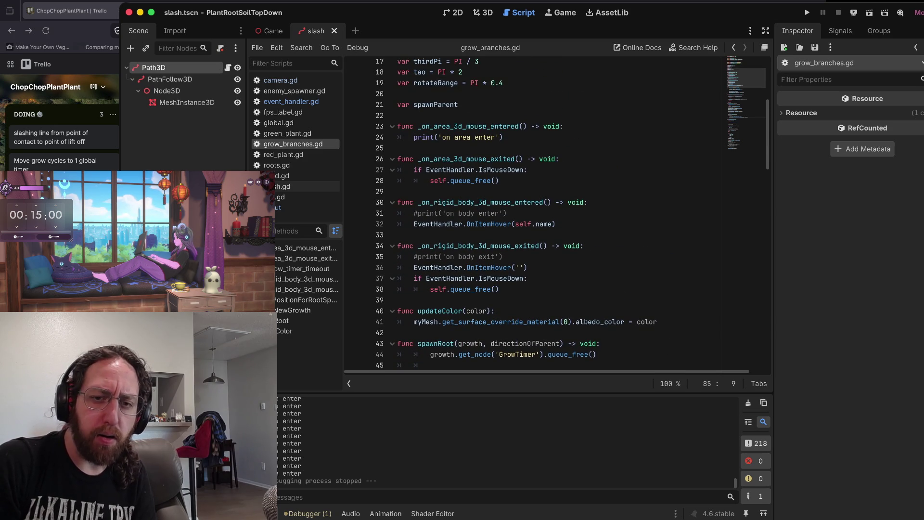
pyautogui.scroll(1, 534, 212)
pyautogui.scroll(-1, 534, 211)
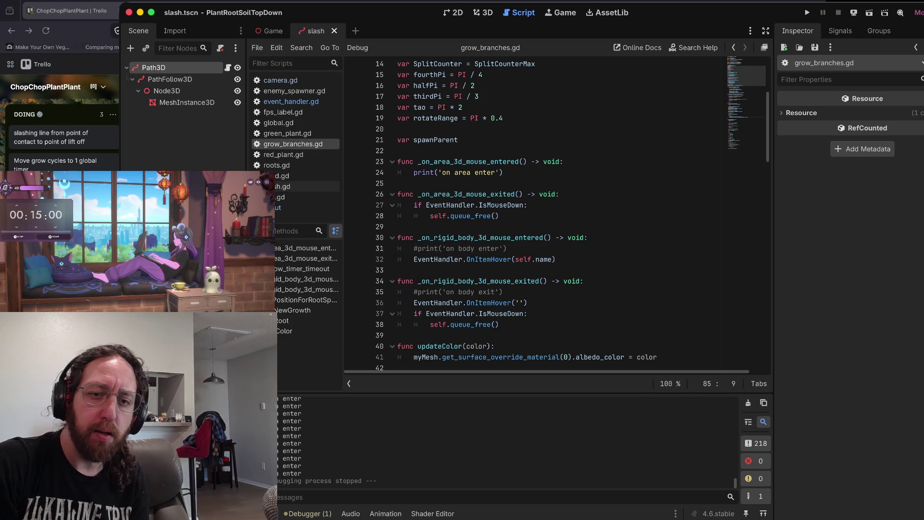
pyautogui.click(422, 284)
pyautogui.moveTo(422, 283); pyautogui.dragTo(507, 284)
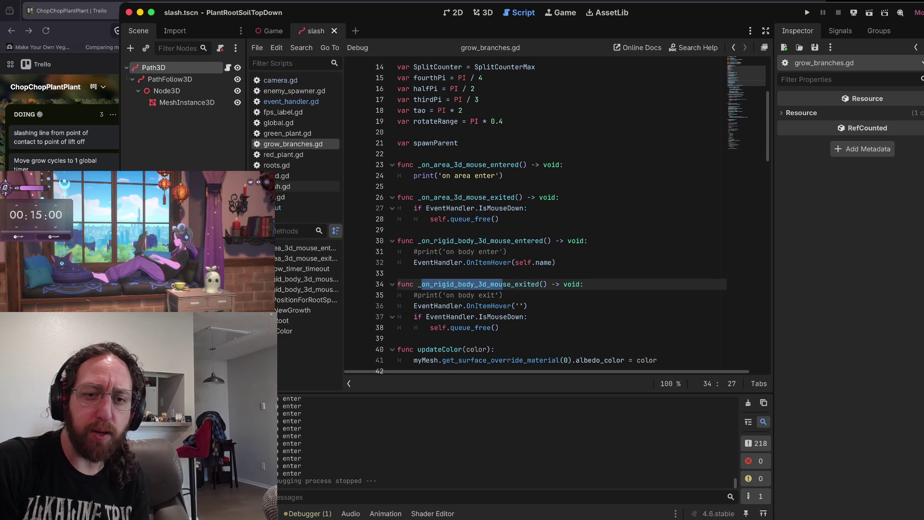
pyautogui.click(528, 284)
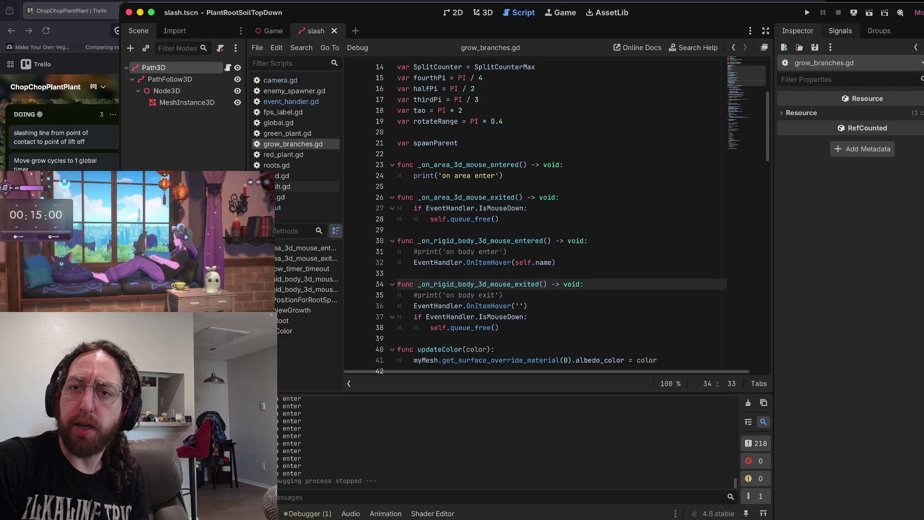
# - Show the Signals dock and inspect the area mouse-exit handler in grow_branches.gd
pyautogui.click(840, 31)
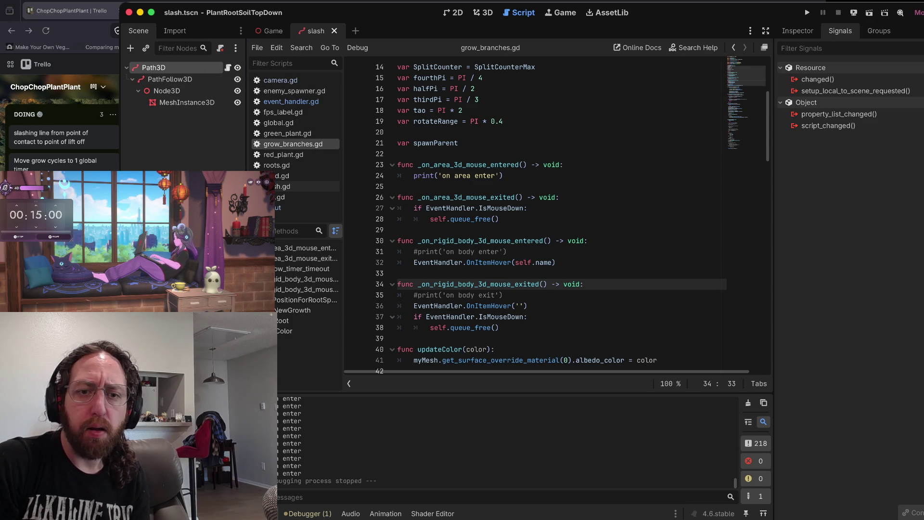
pyautogui.doubleClick(510, 197)
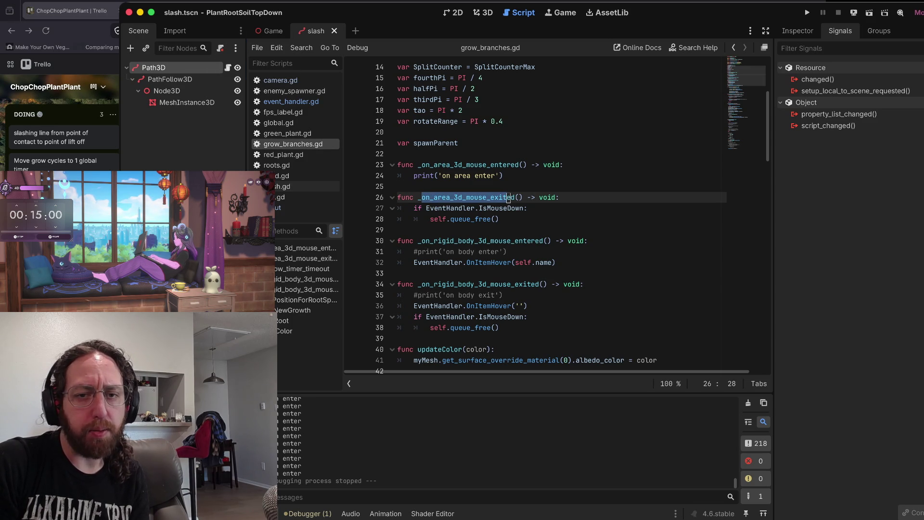
pyautogui.click(518, 198)
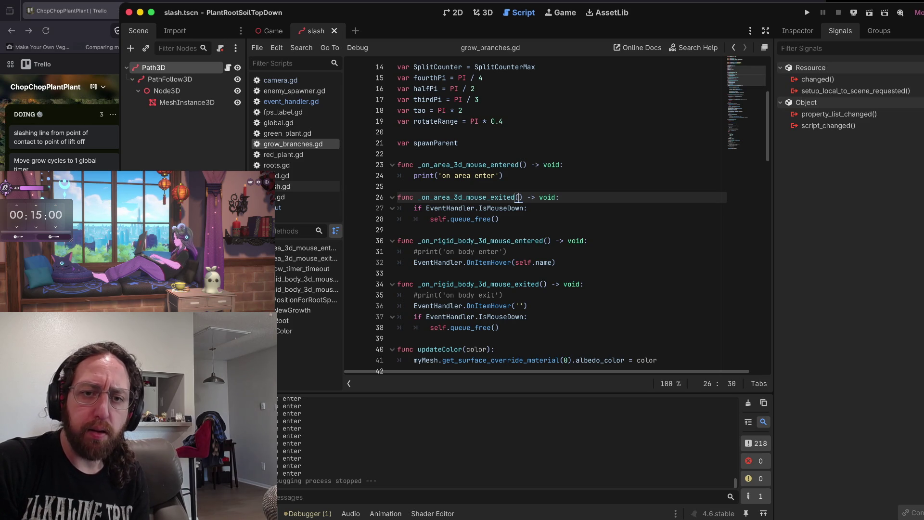
pyautogui.moveTo(519, 197); pyautogui.dragTo(530, 208)
pyautogui.click(560, 198)
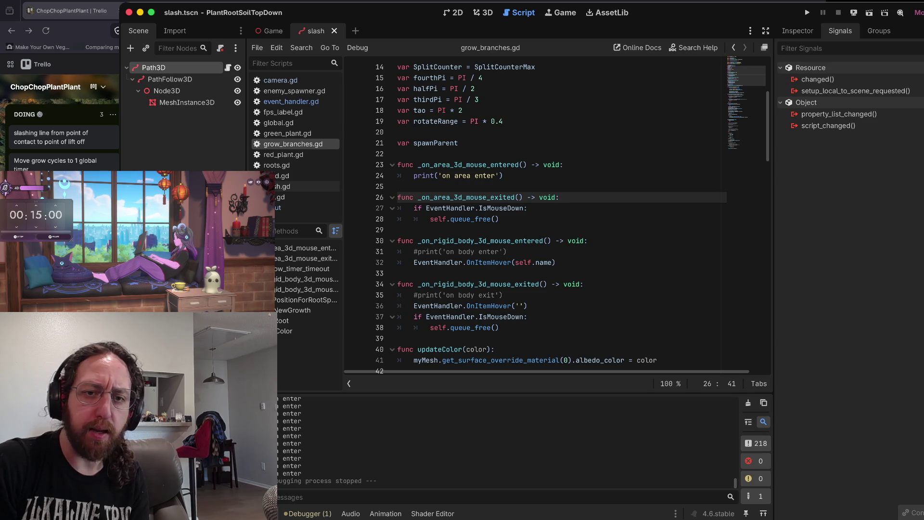
pyautogui.click(398, 229)
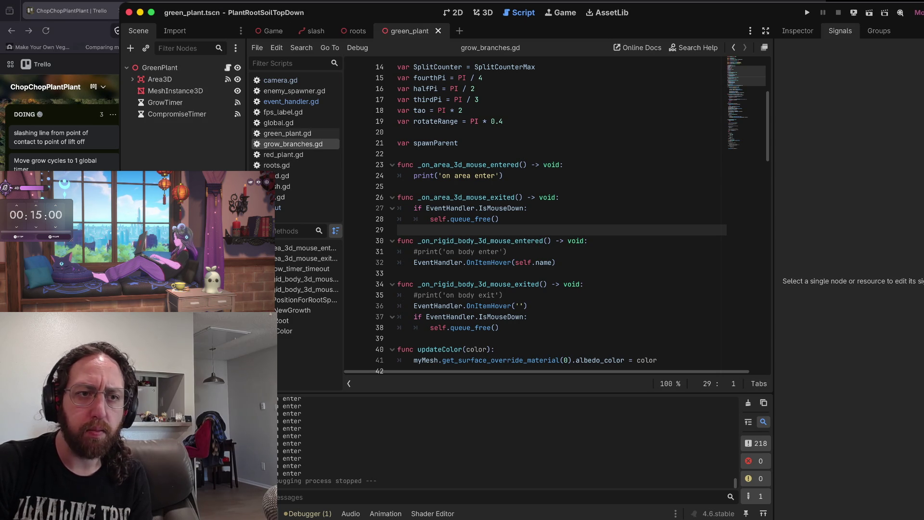
# - Check Area3D's connected mouse_entered/exited signals, expand it to show CollisionShape3D, and view its Inspector
pyautogui.click(159, 79)
pyautogui.click(160, 68)
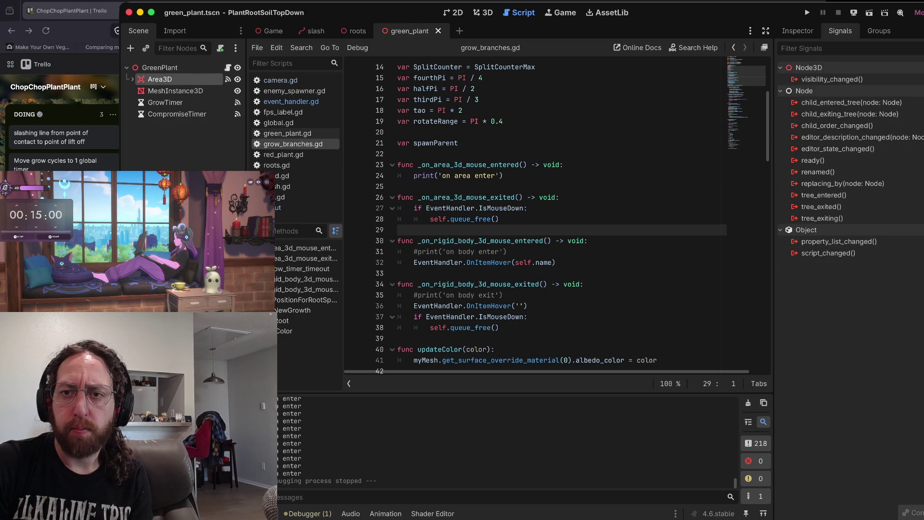
pyautogui.click(159, 79)
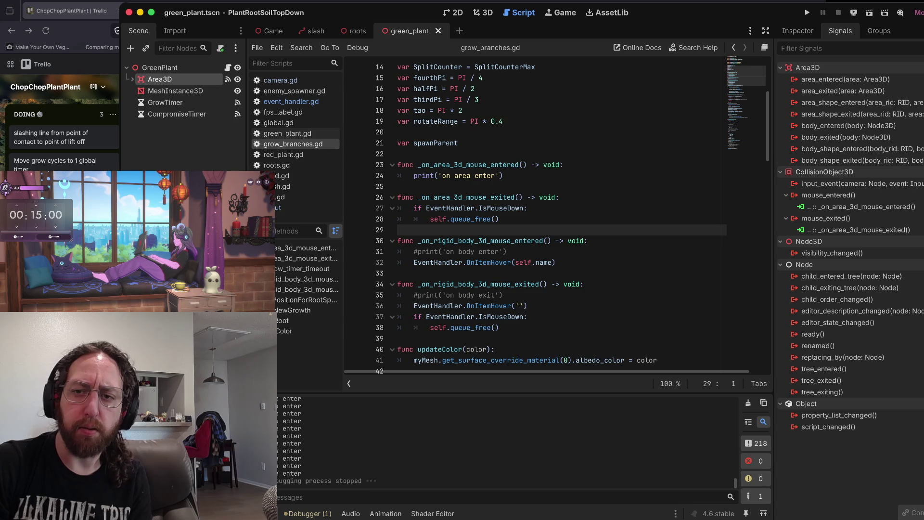
pyautogui.moveTo(818, 172)
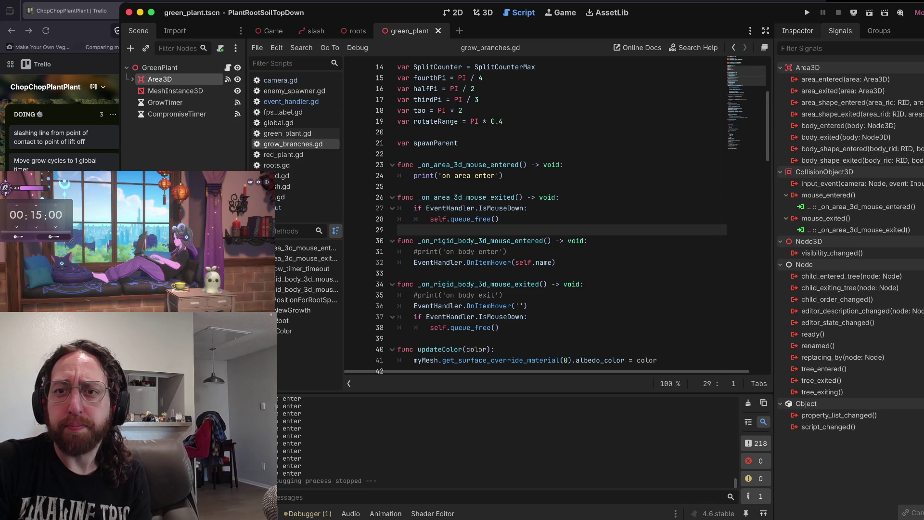
pyautogui.click(132, 79)
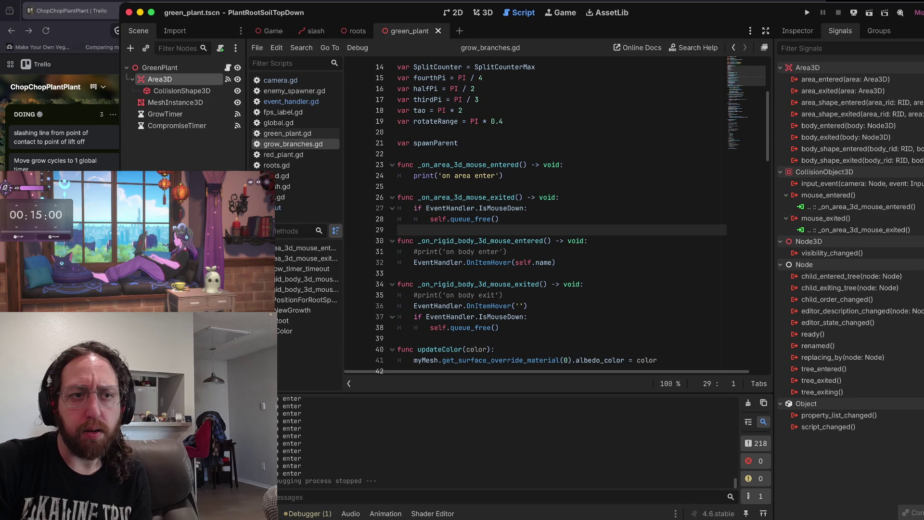
pyautogui.click(797, 30)
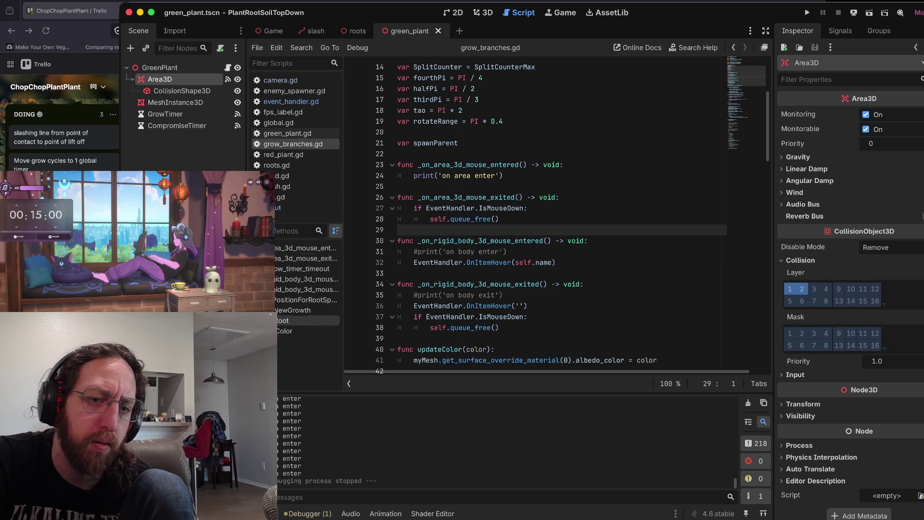
pyautogui.scroll(-10, 553, 217)
pyautogui.press('Up')
pyautogui.press('Up')
pyautogui.press('Up')
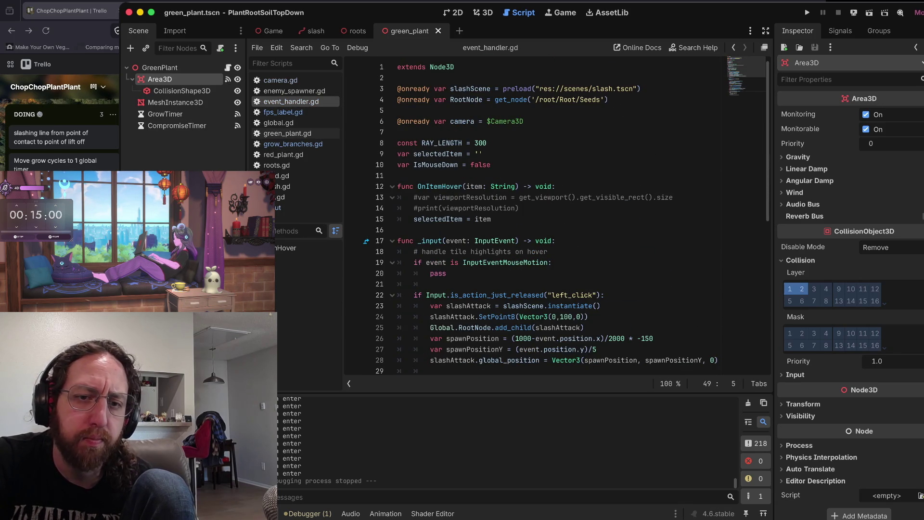
pyautogui.scroll(-3, 530, 216)
pyautogui.moveTo(506, 219); pyautogui.dragTo(431, 208)
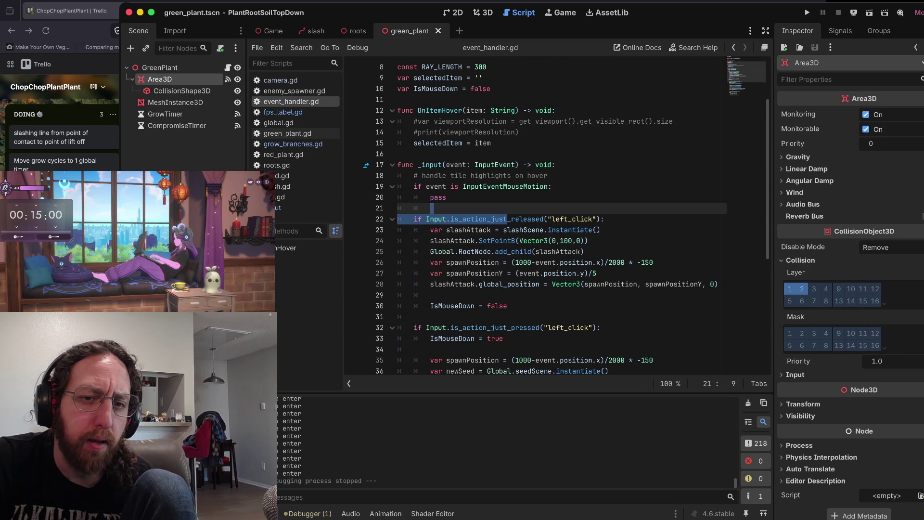
pyautogui.scroll(-1, 530, 217)
pyautogui.moveTo(534, 165); pyautogui.dragTo(527, 154)
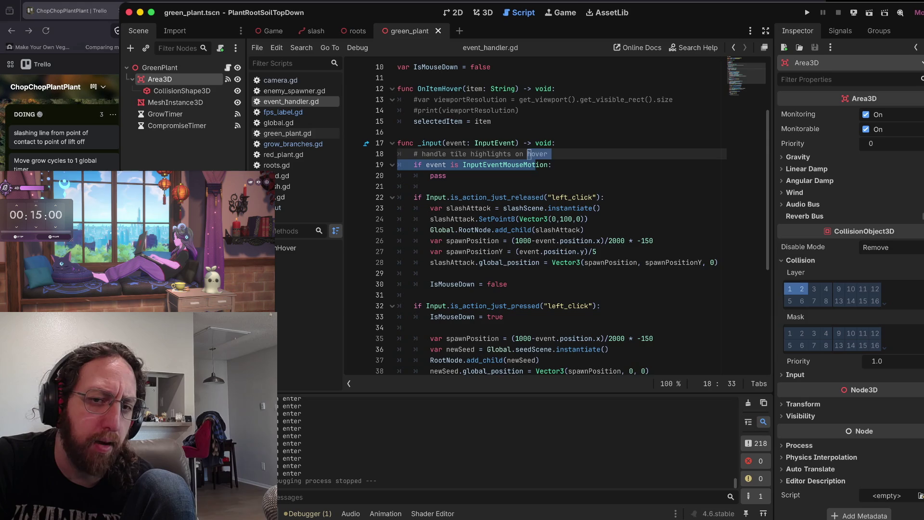
pyautogui.click(535, 164)
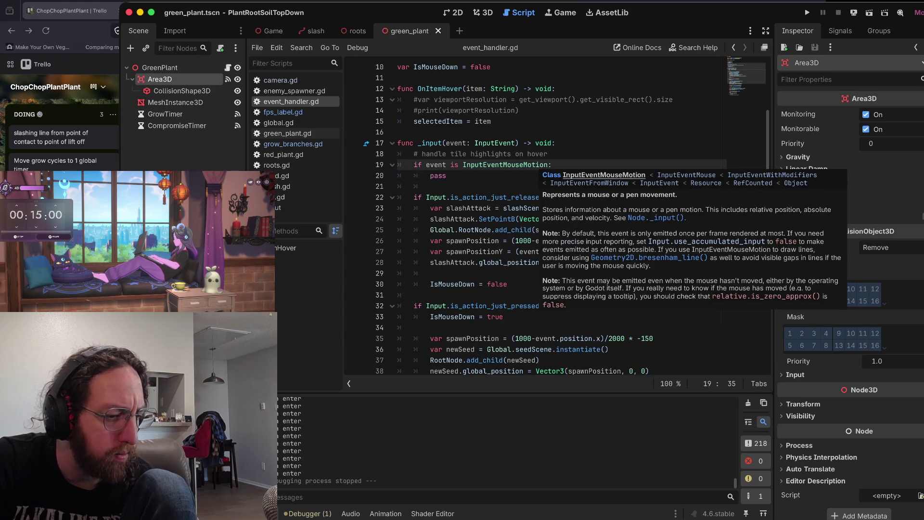
pyautogui.scroll(-1, 537, 166)
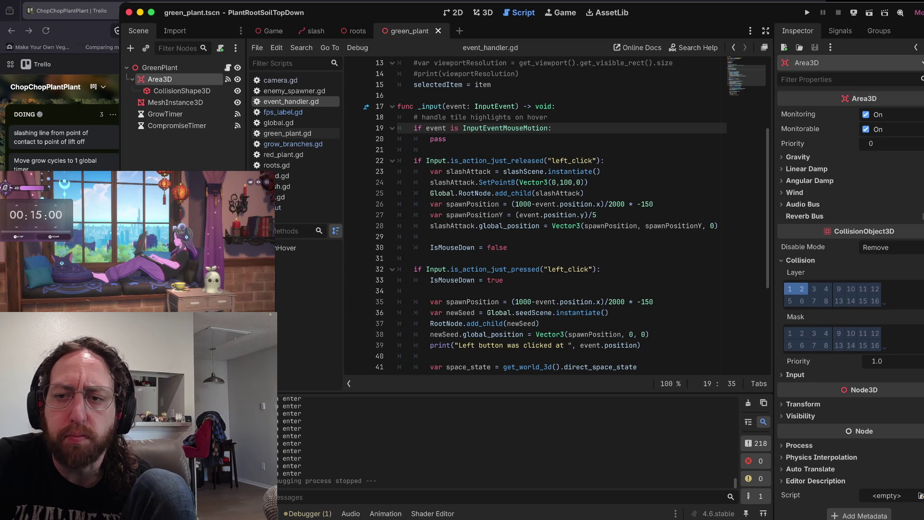
pyautogui.scroll(-1, 850, 288)
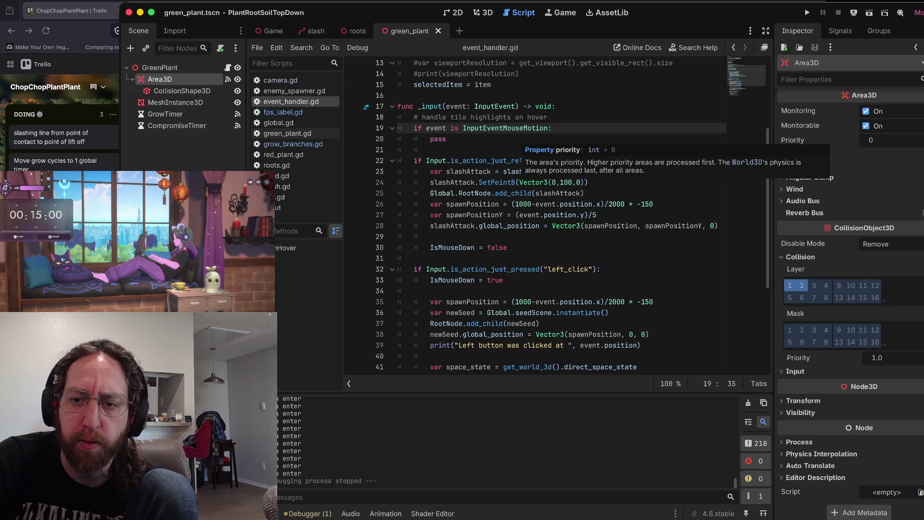
pyautogui.click(795, 371)
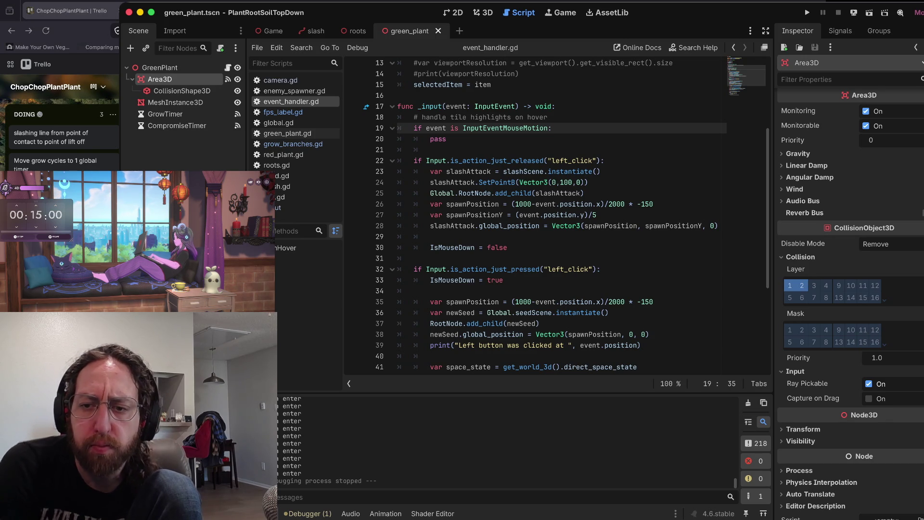
pyautogui.moveTo(813, 398)
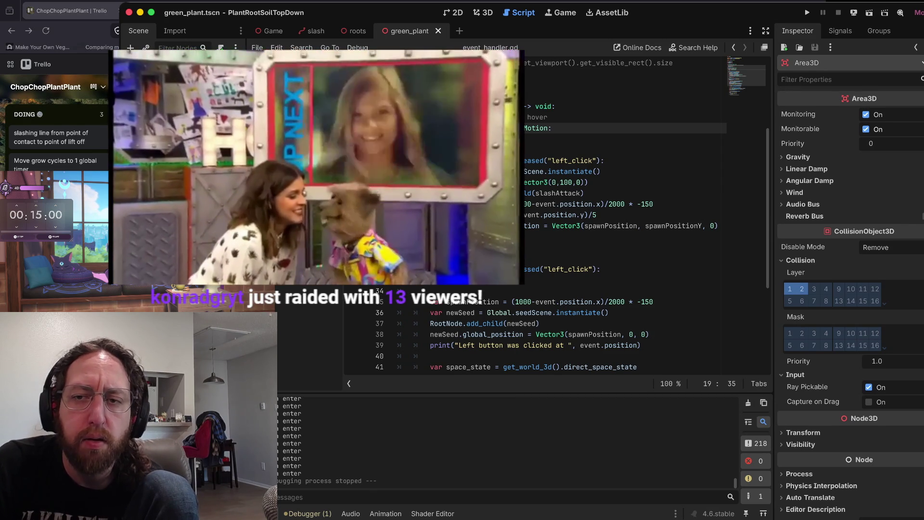
pyautogui.scroll(4, 553, 216)
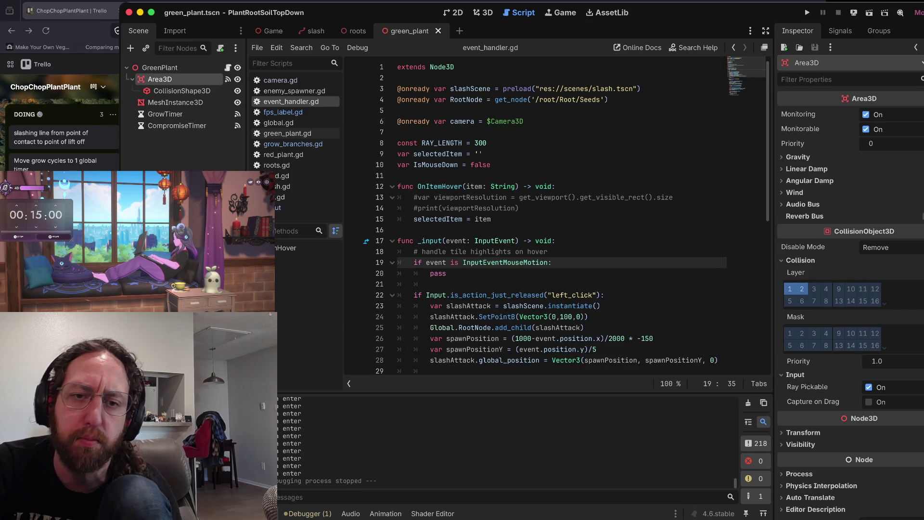
# - Run PlantRootSoilTopDown, slash several green stalks and the tangled vines, then stop the run
pyautogui.press('super+b')
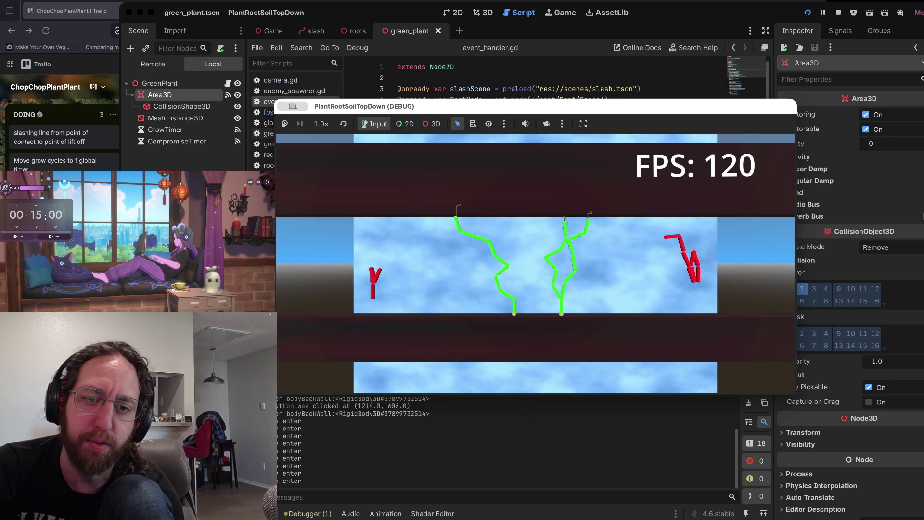
pyautogui.click(502, 287)
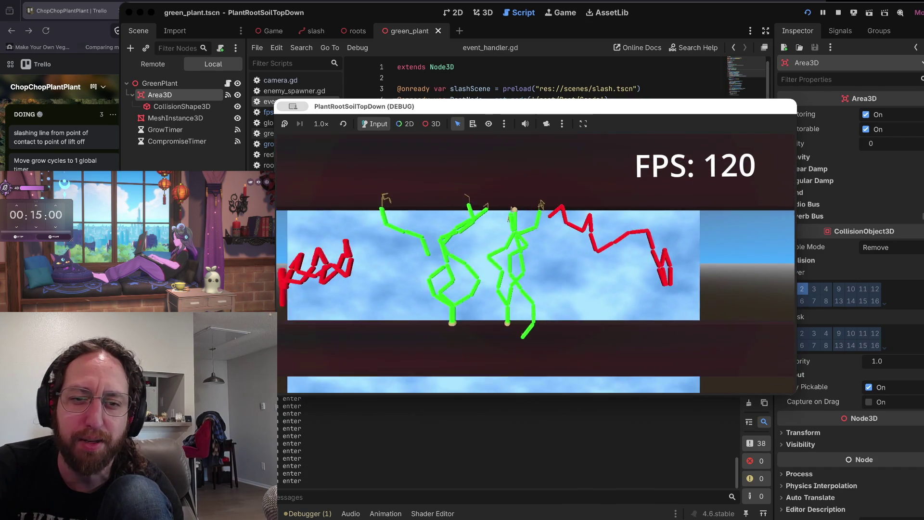
pyautogui.click(723, 284)
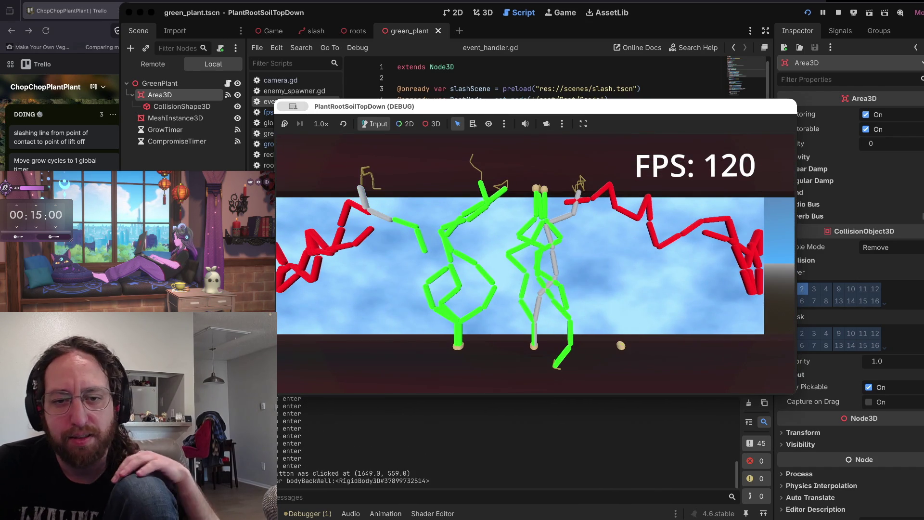
pyautogui.click(376, 315)
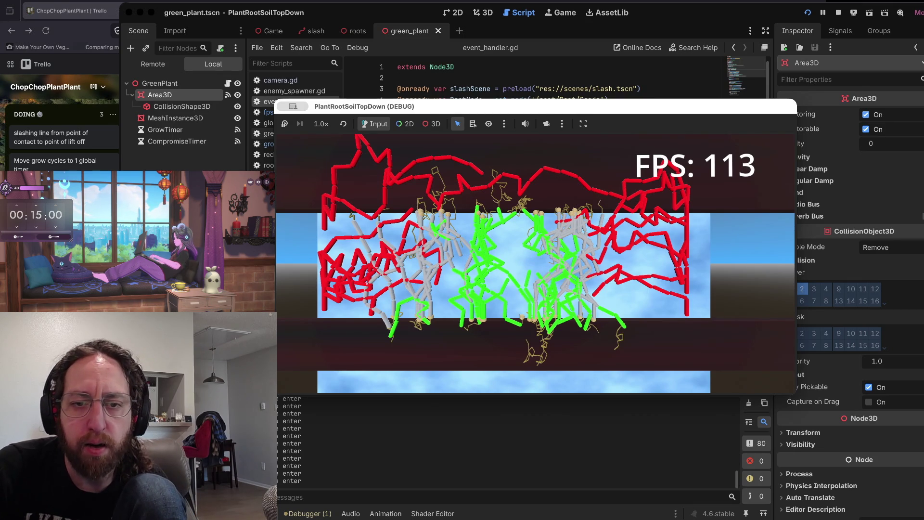
pyautogui.click(538, 262)
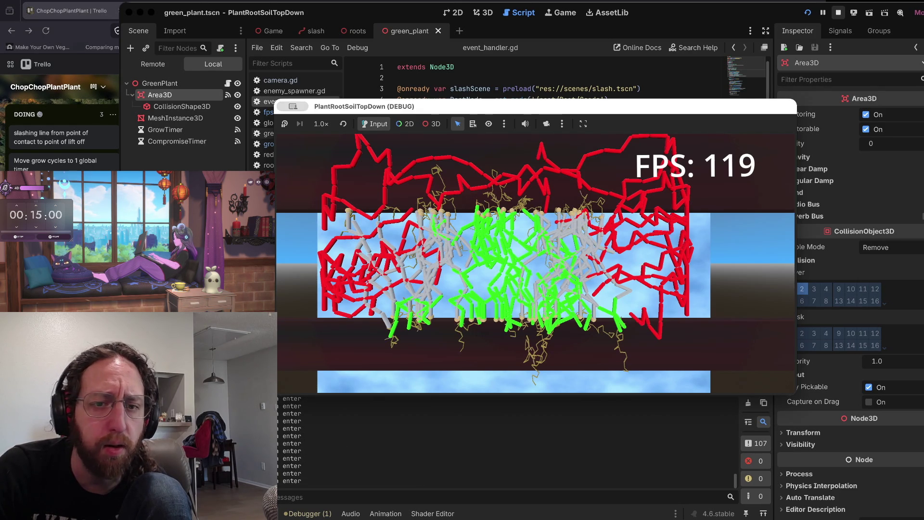
pyautogui.click(838, 12)
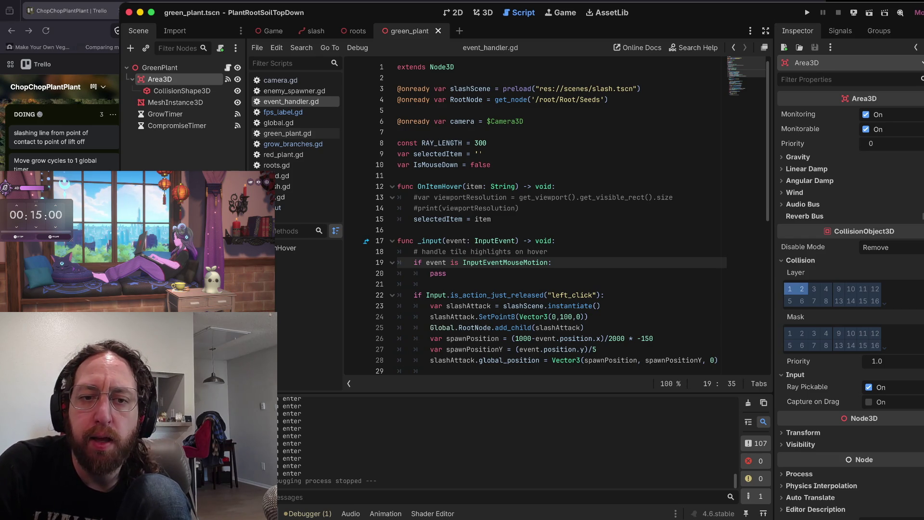
# - Browse fps_label.gd, enemy_spawner.gd and grow_branches.gd in the script list
pyautogui.scroll(-3, 534, 216)
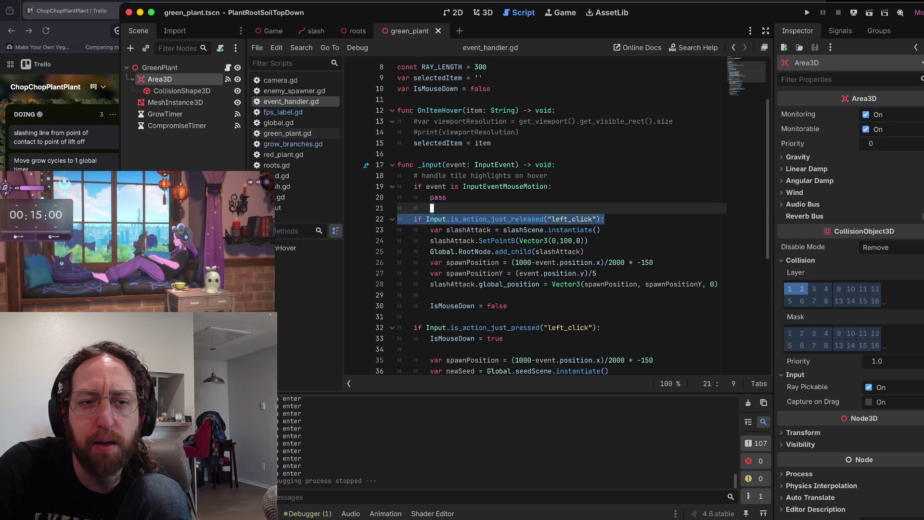
pyautogui.click(283, 112)
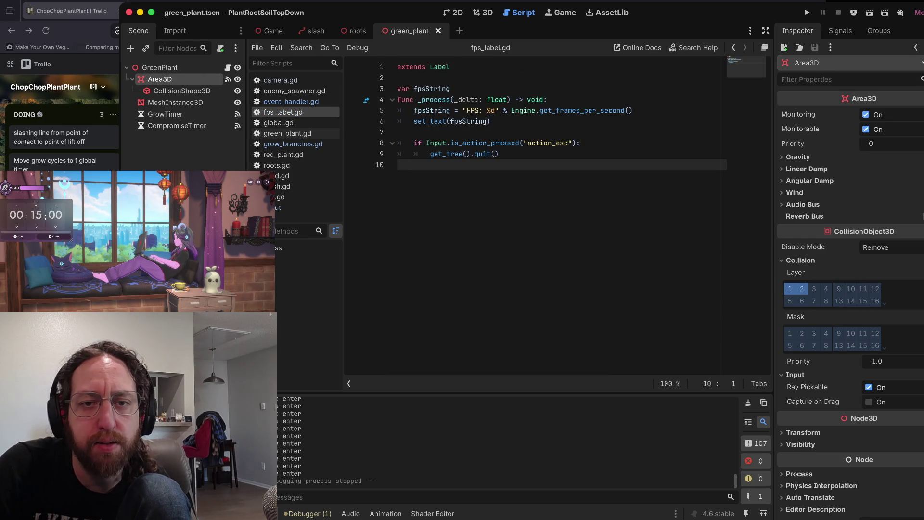
pyautogui.click(294, 90)
pyautogui.click(290, 101)
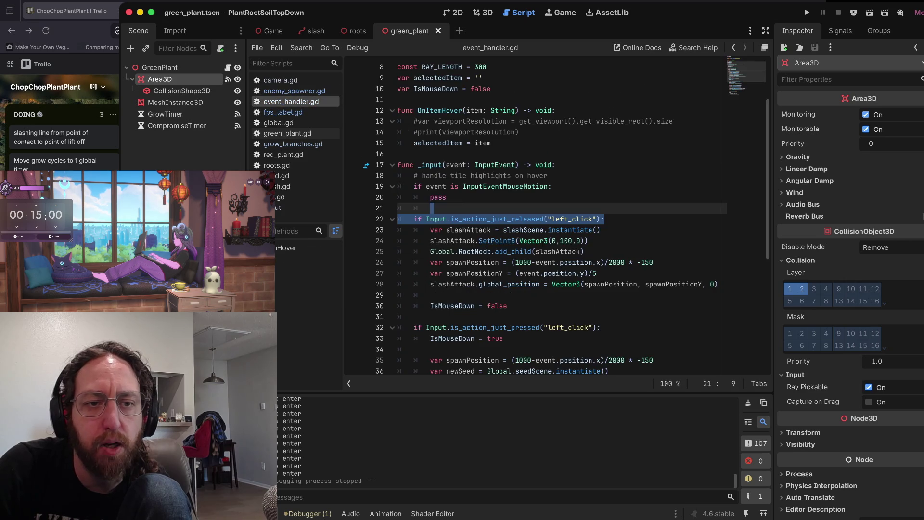
pyautogui.click(293, 144)
pyautogui.scroll(8, 674, 159)
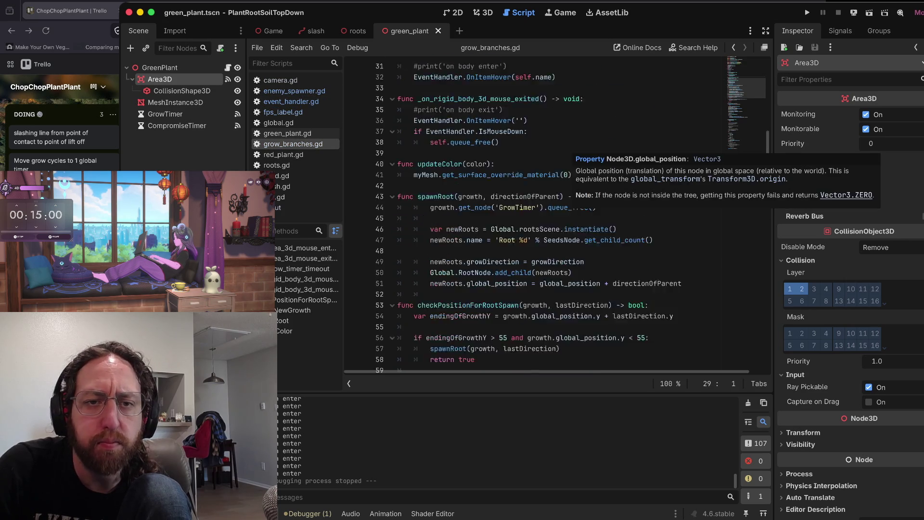
pyautogui.scroll(2, 554, 216)
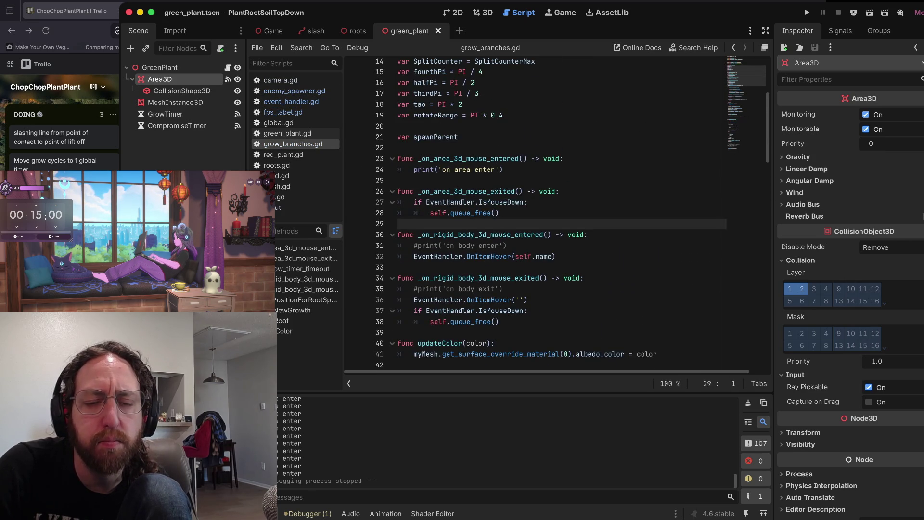
# - Step up through grow_branches.gd's variable declarations to growDirection, then go to the Trello browser
pyautogui.click(399, 186)
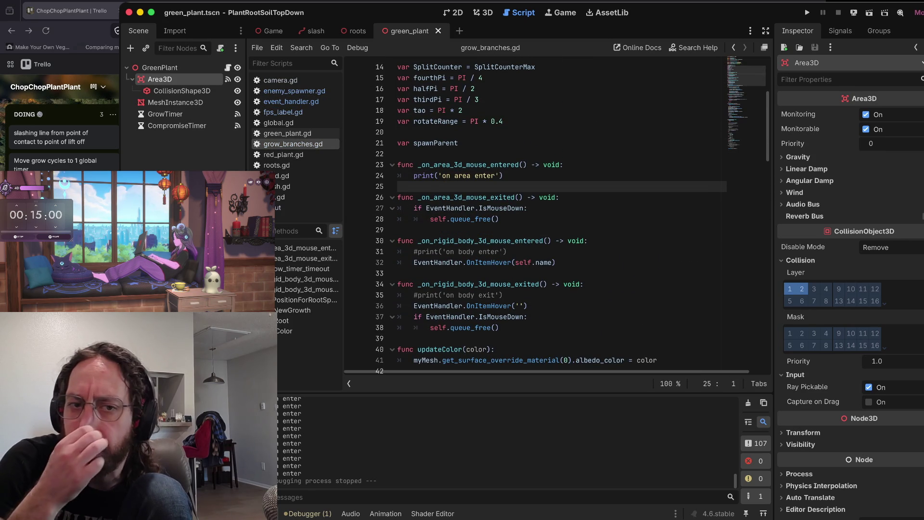
pyautogui.click(399, 154)
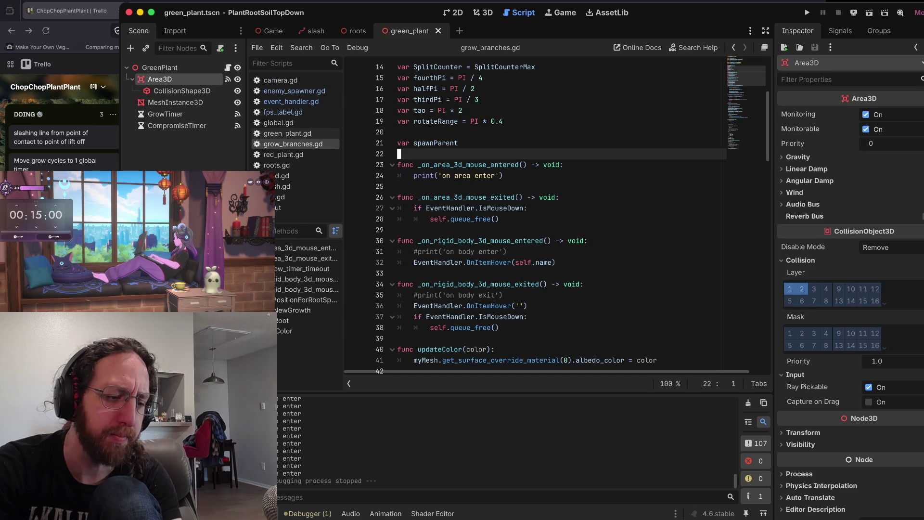
pyautogui.scroll(3, 553, 216)
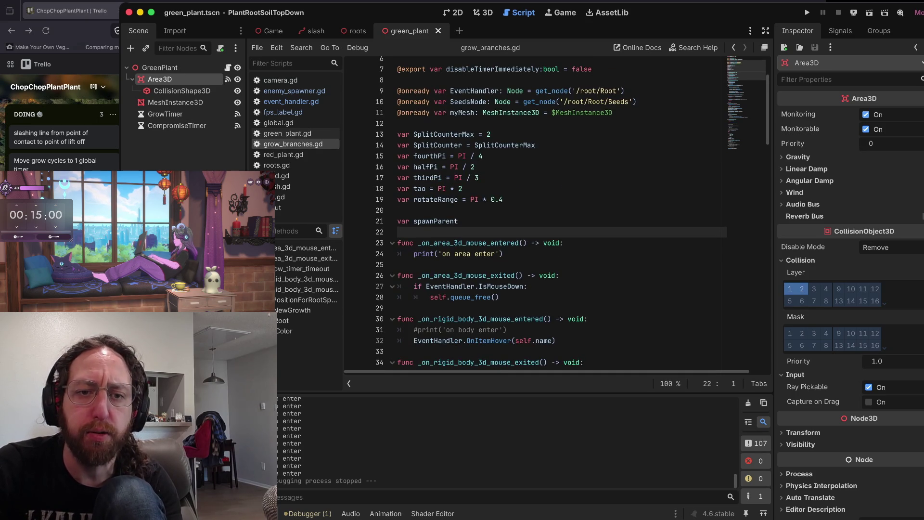
pyautogui.press('Up')
pyautogui.press('Up')
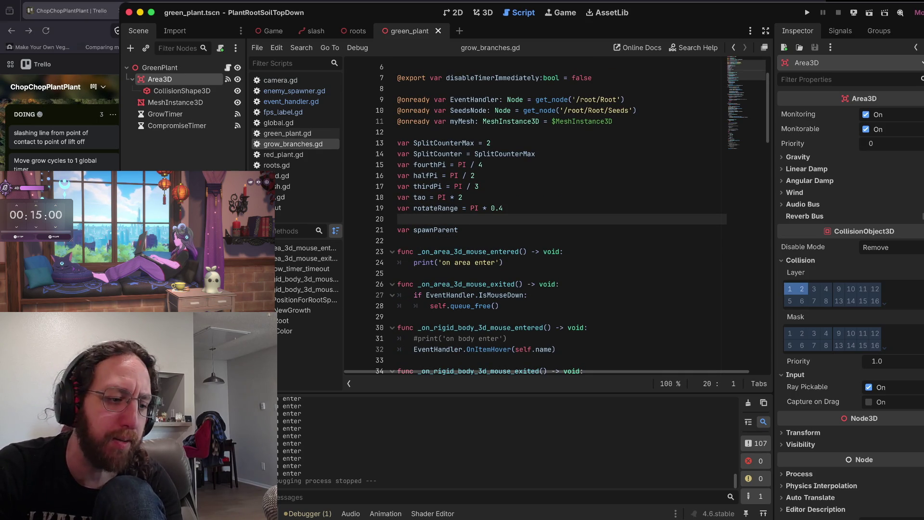
pyautogui.scroll(2, 553, 216)
pyautogui.click(470, 197)
pyautogui.press('Up')
pyautogui.press('Up')
pyautogui.press('Up')
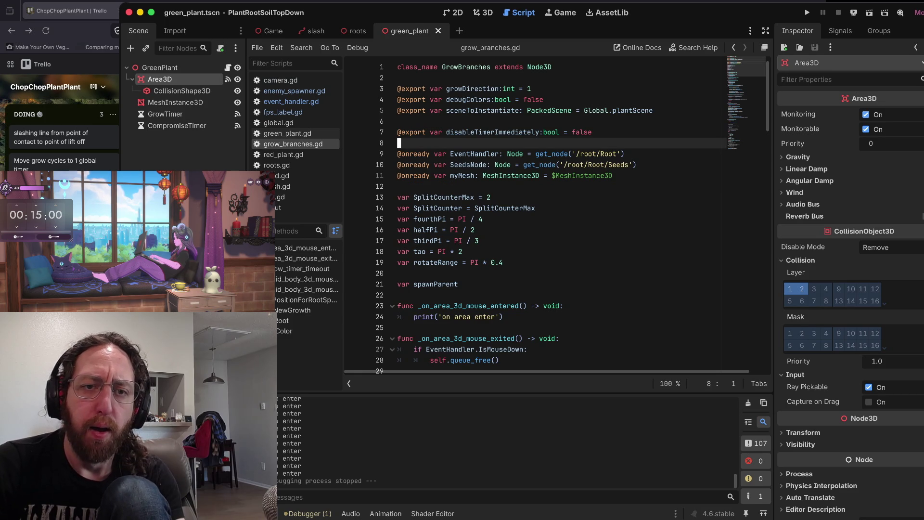
pyautogui.click(444, 88)
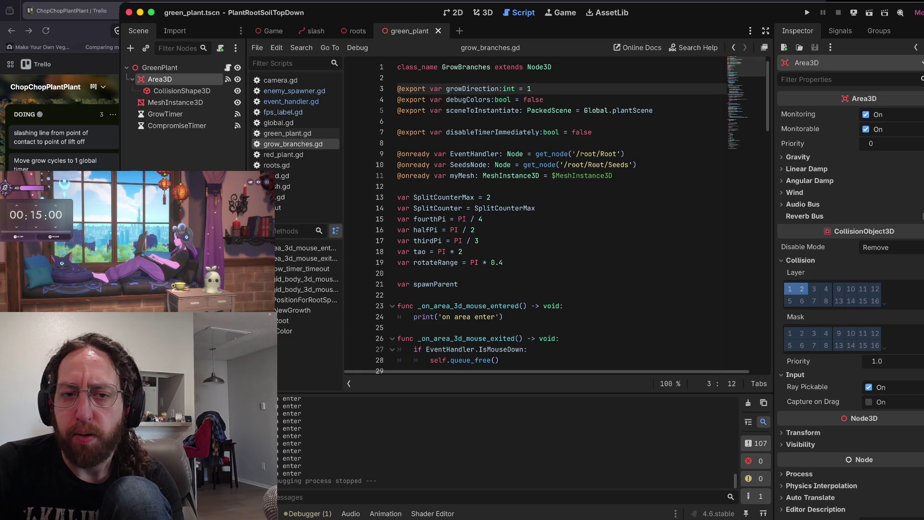
pyautogui.click(397, 186)
pyautogui.press('super+Tab')
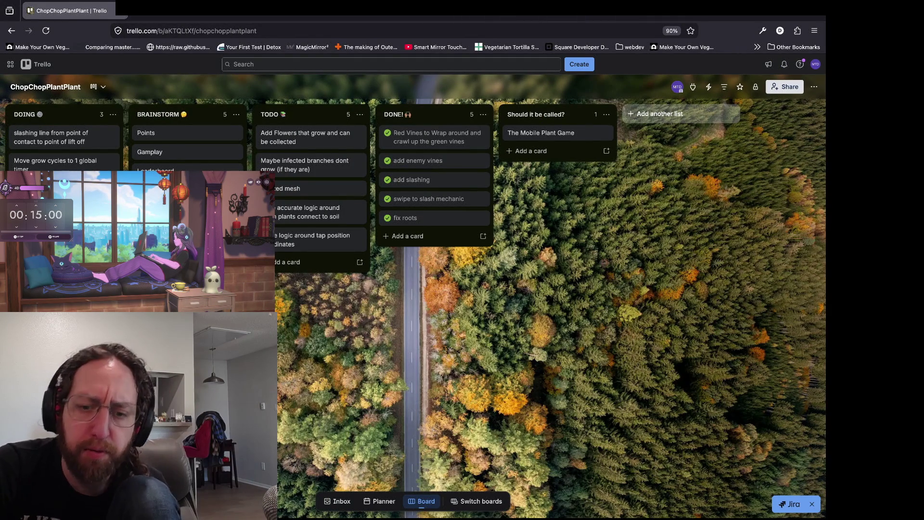
# - Switch Trello to the Namu board, then return to the Godot editor
pyautogui.click(477, 501)
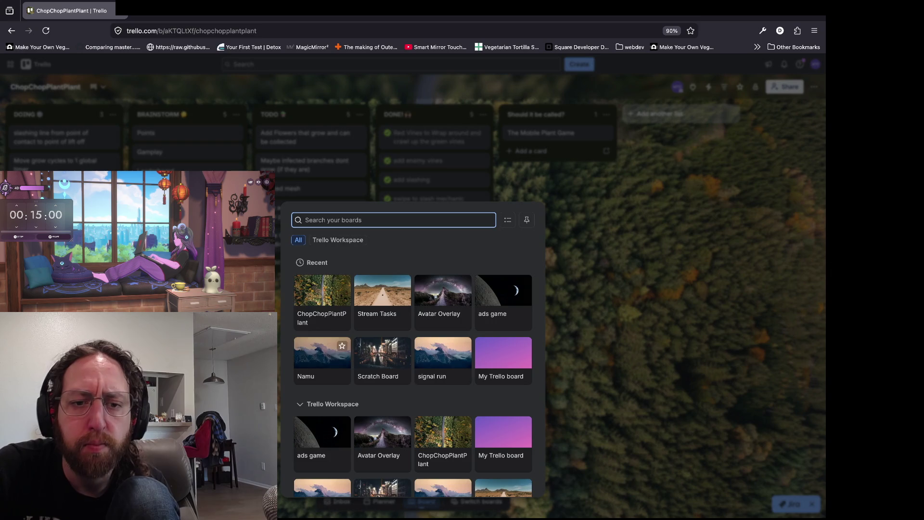
pyautogui.click(322, 356)
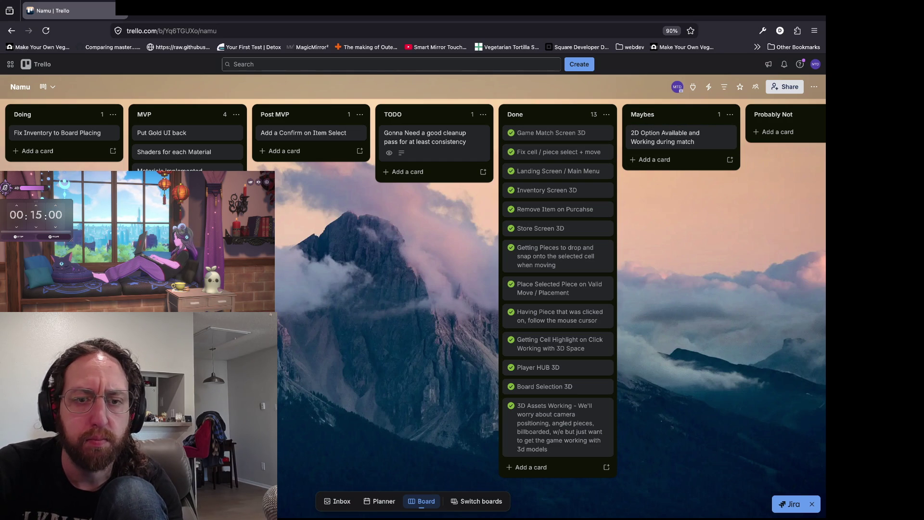
pyautogui.press('super+Tab')
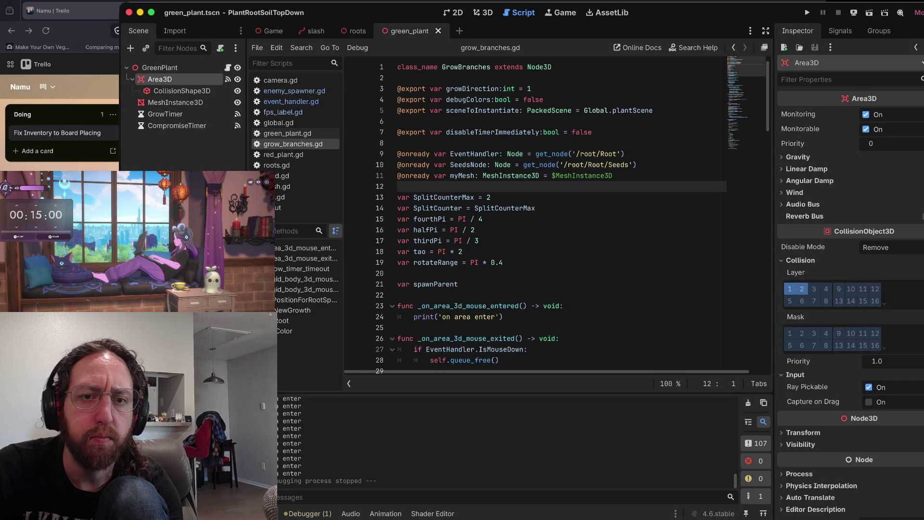
# - Open Namu Namu Chevanji from the Project Manager and launch a debug run of the chess game
pyautogui.press('super+Tab')
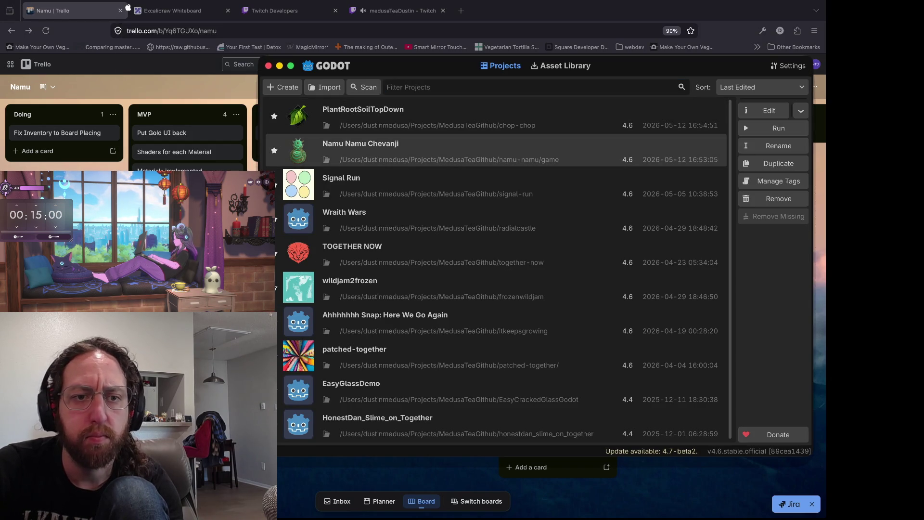
pyautogui.press('Return')
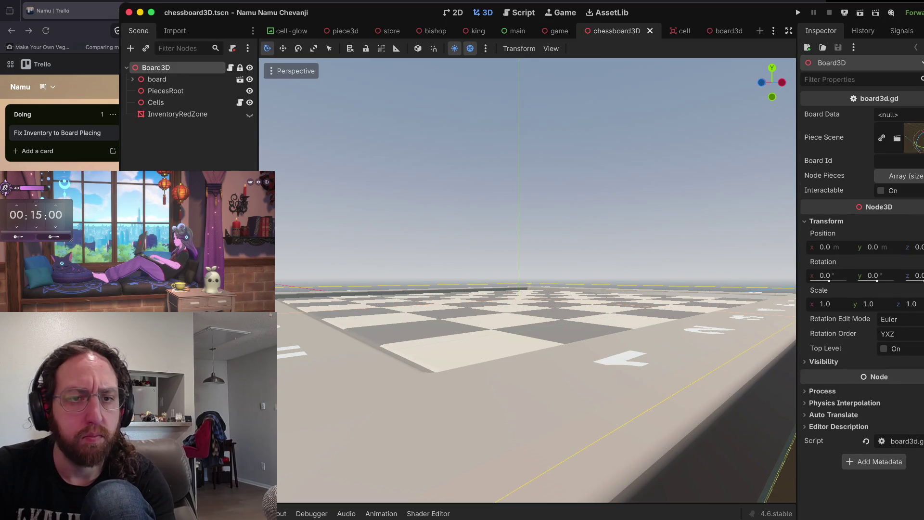
pyautogui.press('super+b')
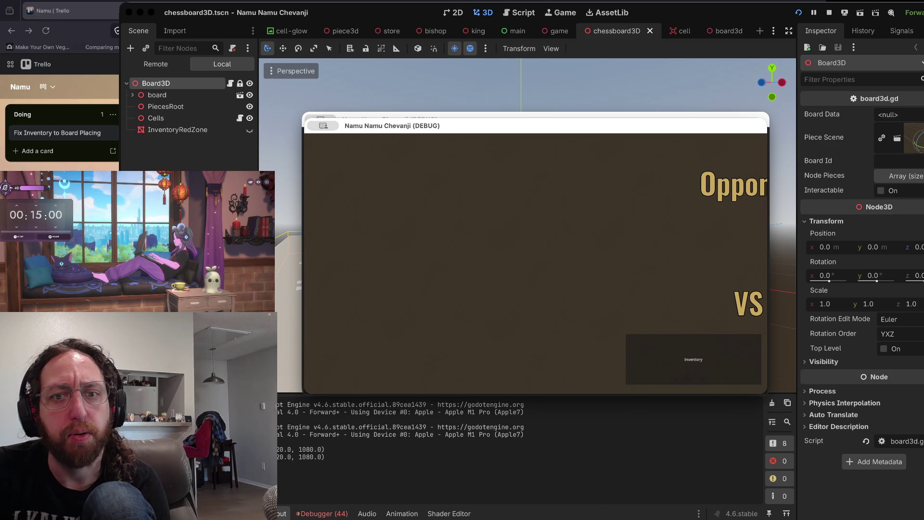
# - Place the yellow knight and both yellow rooks from the inventory onto the board
pyautogui.press('super+Tab')
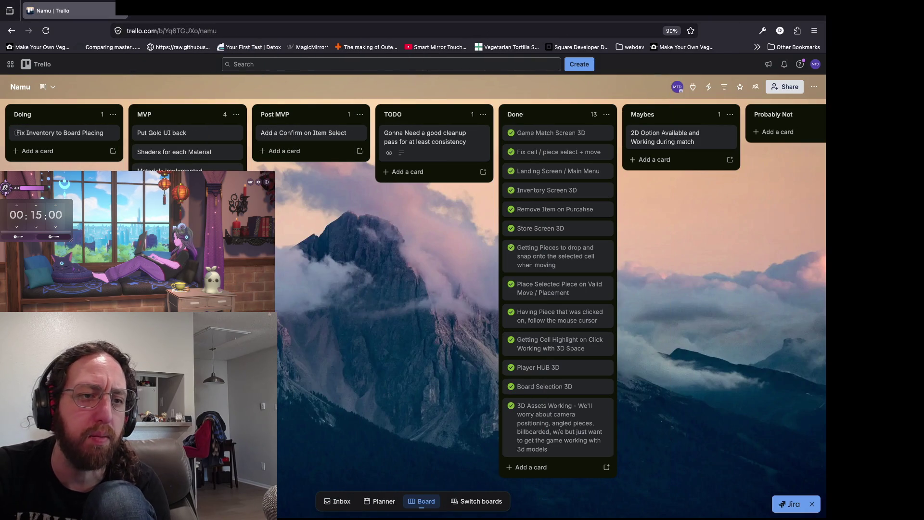
pyautogui.press('super+Tab')
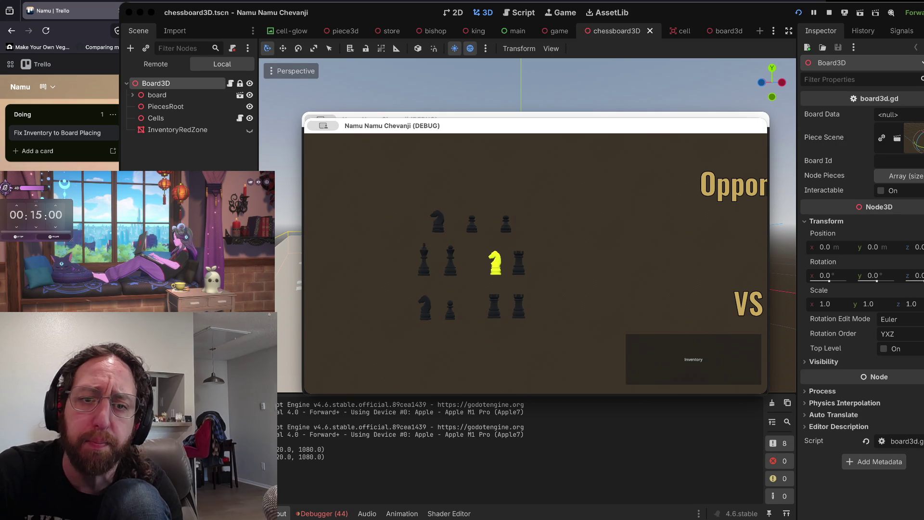
pyautogui.click(495, 262)
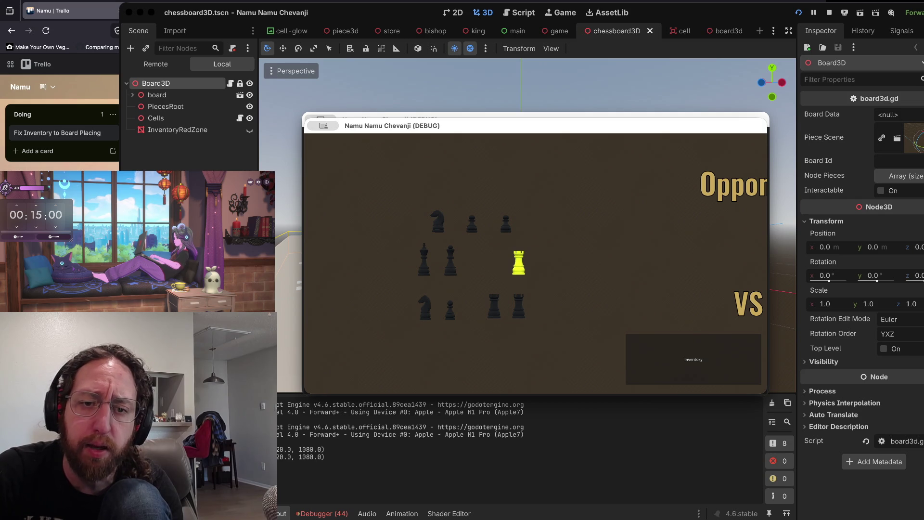
pyautogui.click(518, 262)
pyautogui.click(493, 306)
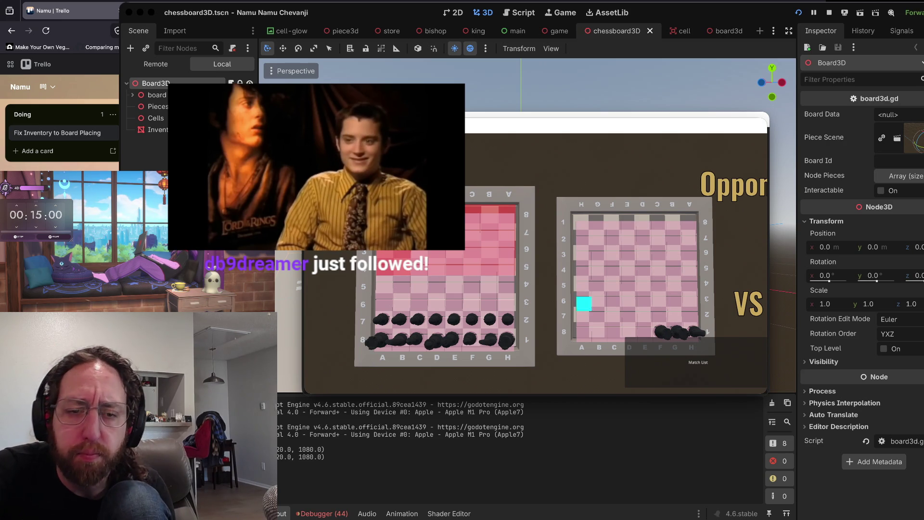
# - Move black pieces B7 to B5 and C7 to C5, drag an inventory piece onto the board, then stop the game
pyautogui.moveTo(401, 327); pyautogui.dragTo(400, 286)
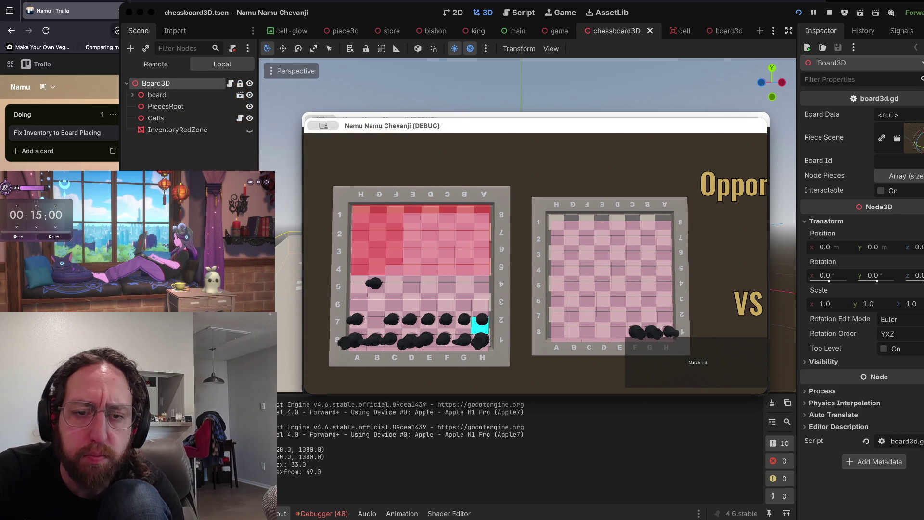
pyautogui.moveTo(393, 325); pyautogui.dragTo(393, 289)
pyautogui.moveTo(635, 332)
pyautogui.mouseDown()
pyautogui.moveTo(634, 308)
pyautogui.moveTo(462, 289)
pyautogui.moveTo(376, 308)
pyautogui.moveTo(445, 290)
pyautogui.moveTo(650, 337)
pyautogui.moveTo(655, 330)
pyautogui.moveTo(445, 290)
pyautogui.moveTo(478, 289)
pyautogui.mouseUp()
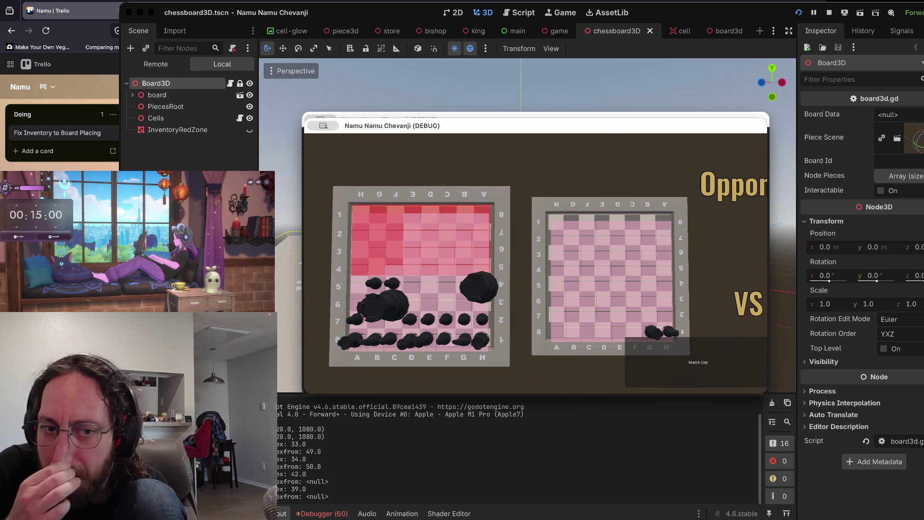
pyautogui.press('super+period')
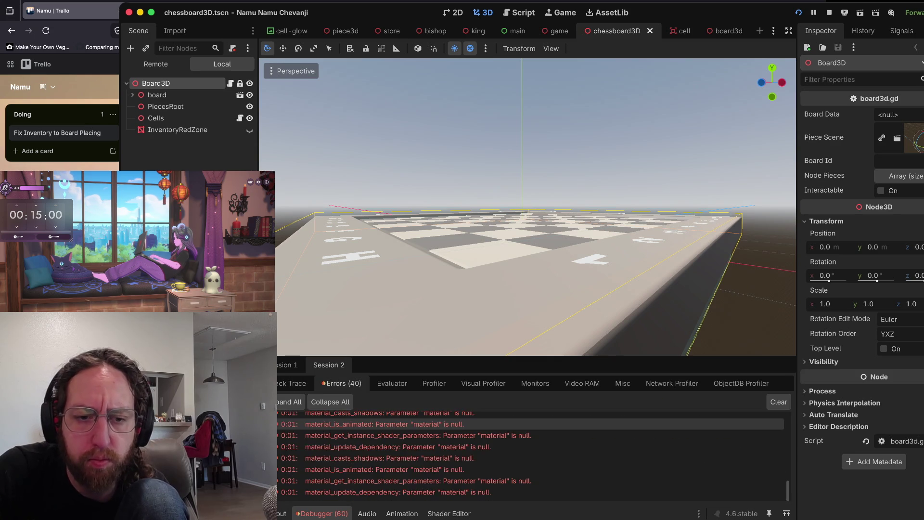
# - Scroll up through the debugger's list of null 'material' errors
pyautogui.scroll(2, 529, 433)
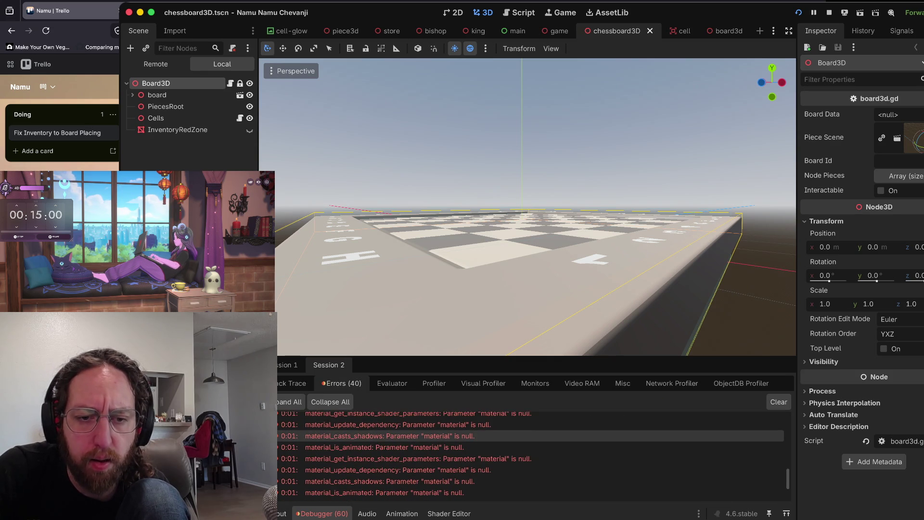
pyautogui.scroll(1, 529, 435)
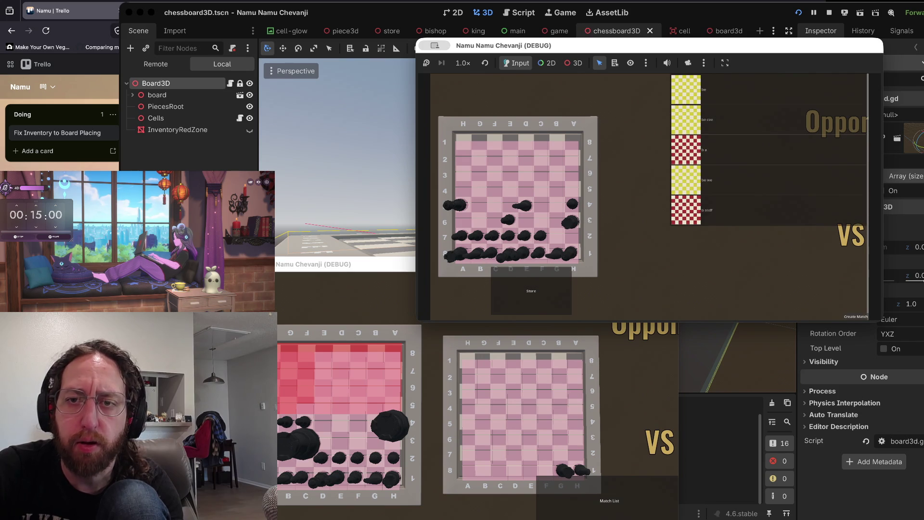
# - Pick the created match in the second game window's match list to join it
pyautogui.click(357, 376)
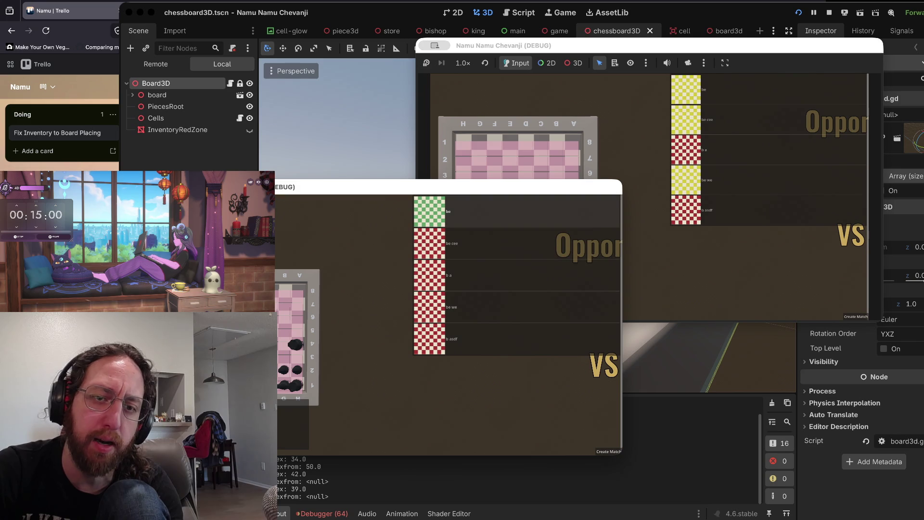
pyautogui.click(481, 211)
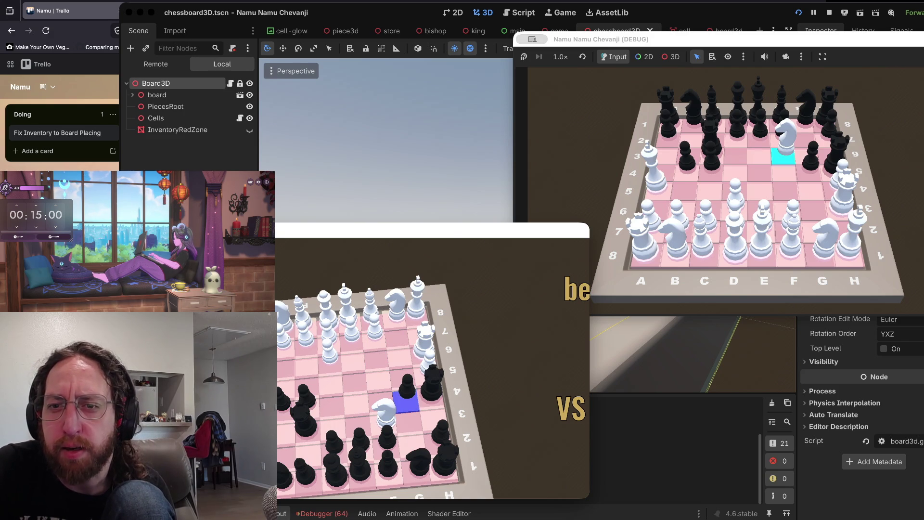
# - Move the white knight to its target square and drop a held piece near B4
pyautogui.click(783, 155)
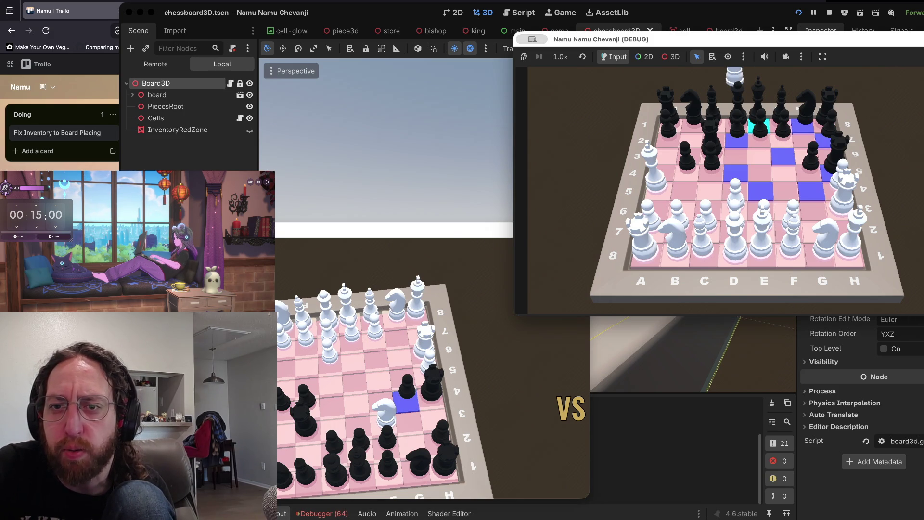
pyautogui.click(759, 126)
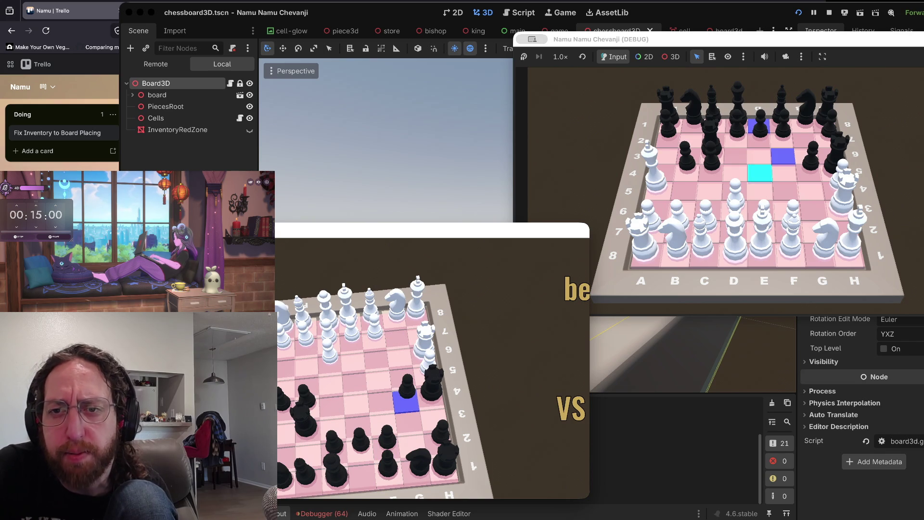
pyautogui.click(765, 156)
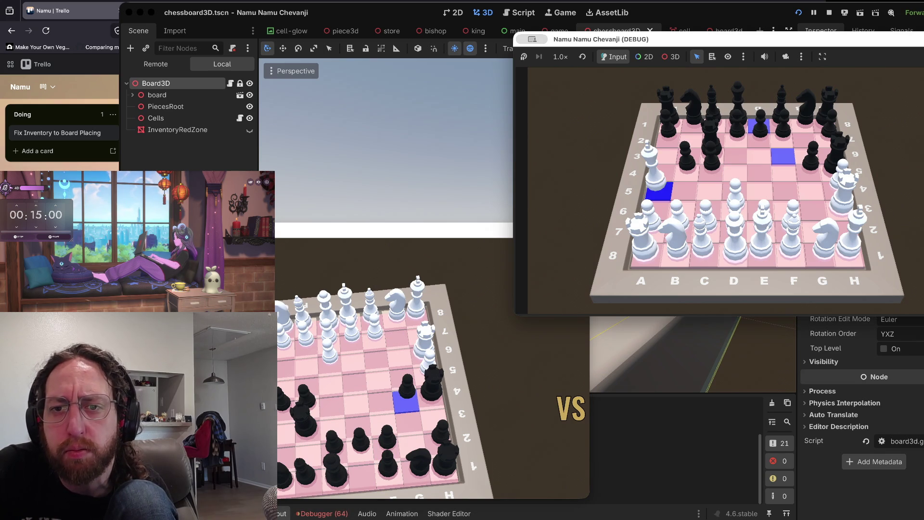
pyautogui.click(687, 172)
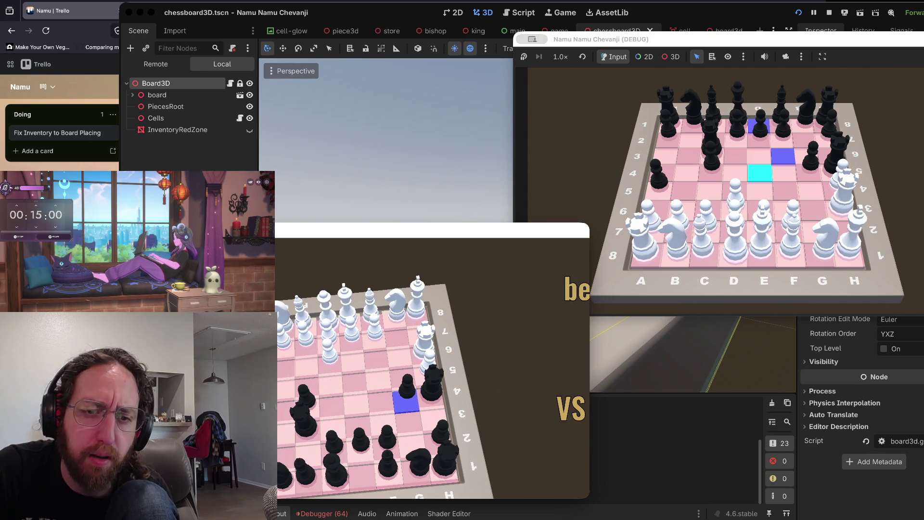
# - Advance the white E-pawn up the E-file
pyautogui.click(759, 172)
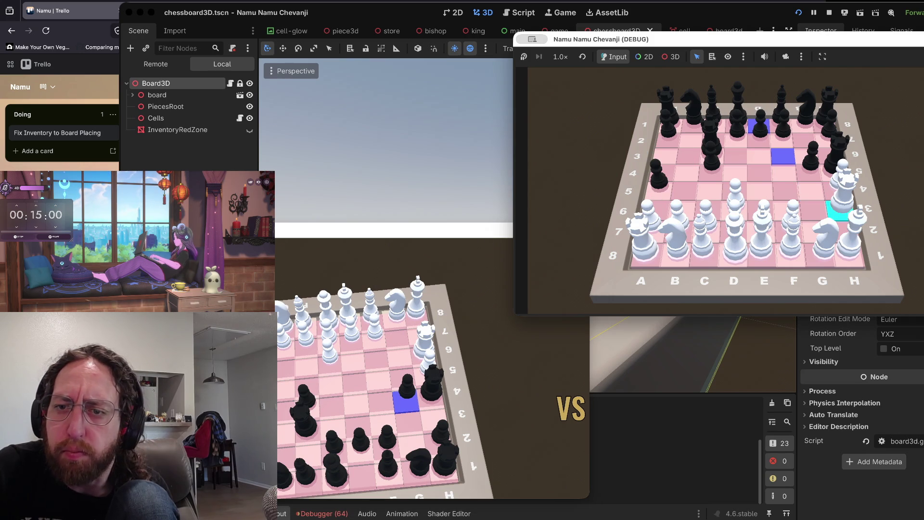
pyautogui.click(842, 193)
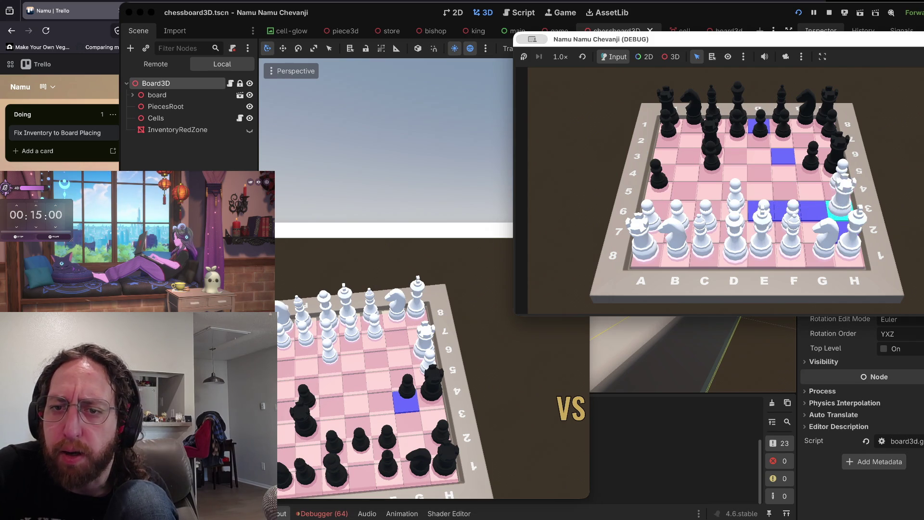
pyautogui.click(761, 231)
pyautogui.click(760, 183)
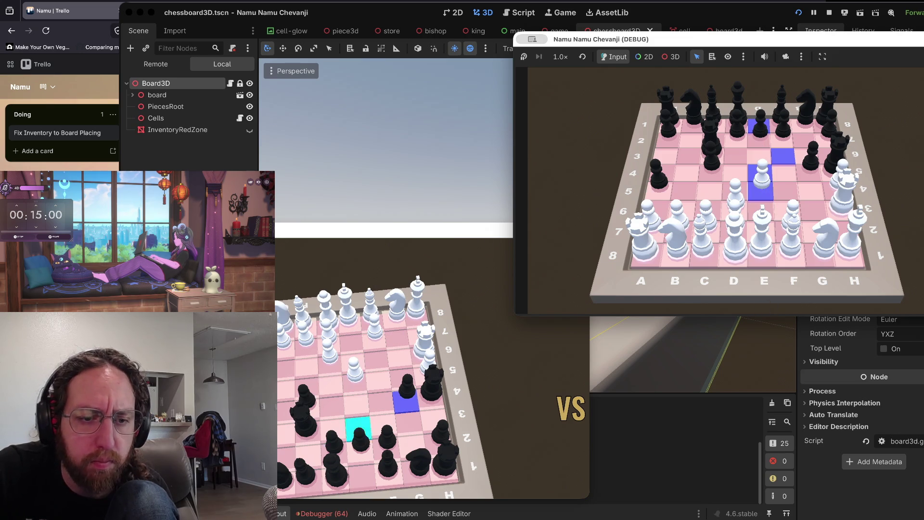
# - Push a black pawn one square, move the white king up one, and select the black king
pyautogui.click(334, 455)
pyautogui.click(332, 408)
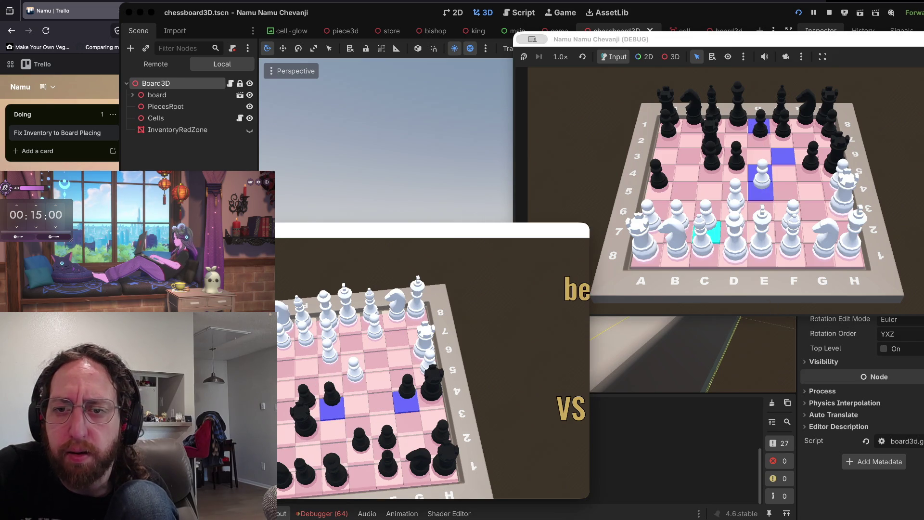
pyautogui.click(761, 254)
pyautogui.click(761, 212)
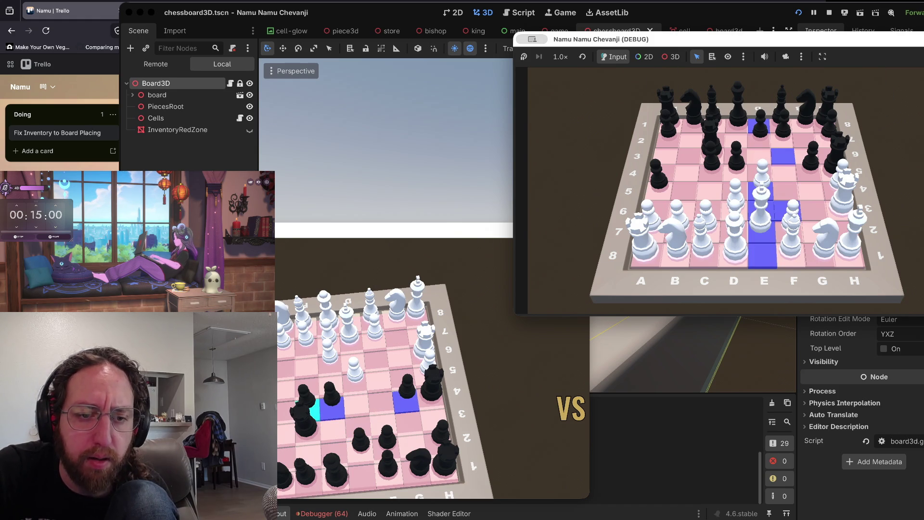
pyautogui.click(312, 412)
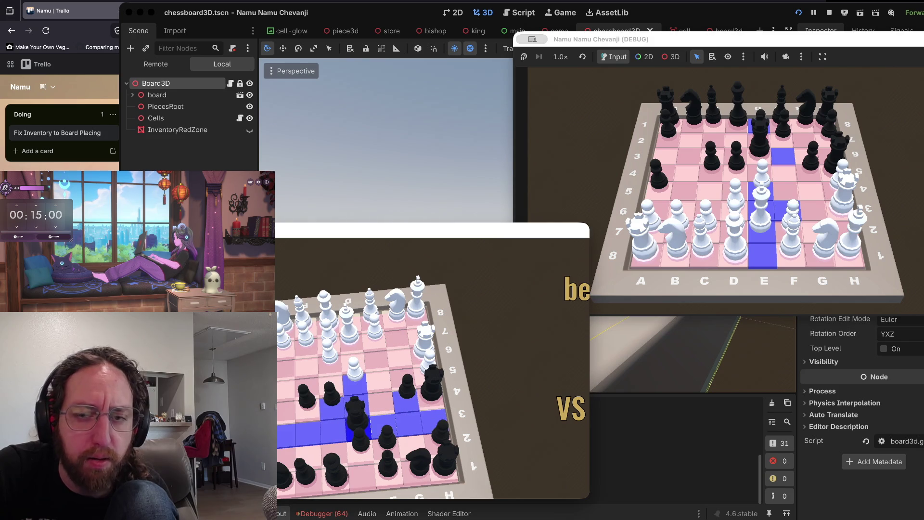
# - Move the black rook to its target square and reply with a white piece near the H-file
pyautogui.click(784, 172)
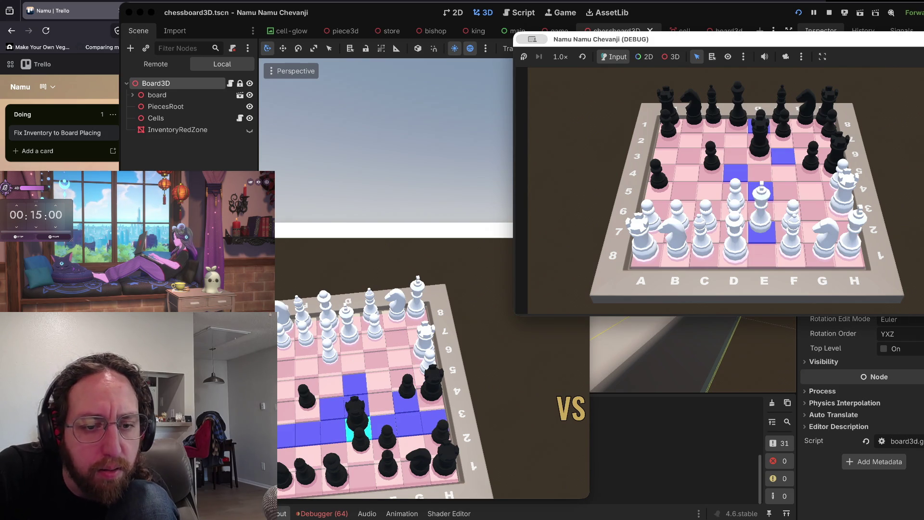
pyautogui.click(356, 409)
pyautogui.click(352, 343)
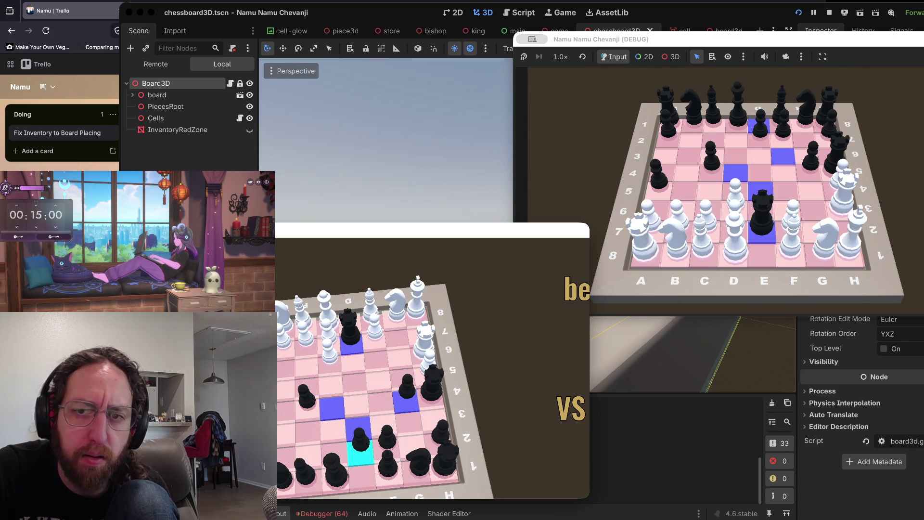
pyautogui.click(812, 226)
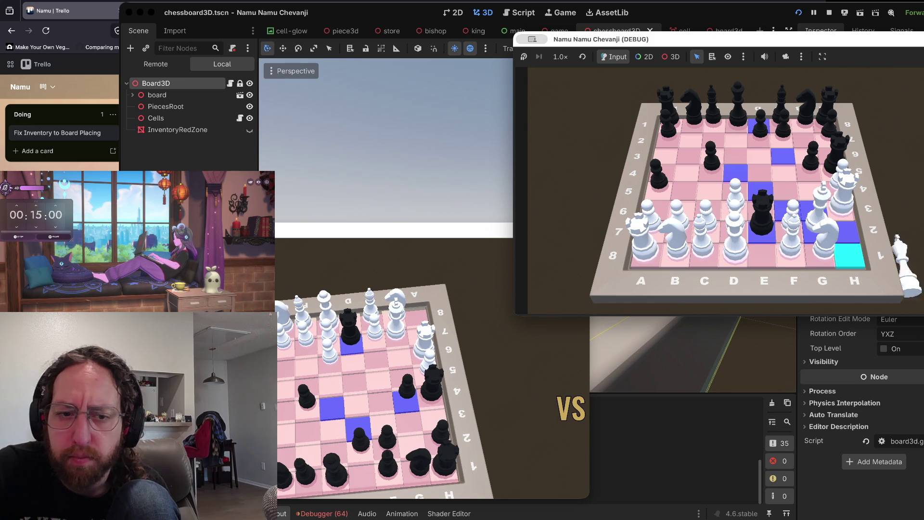
# - Pick up the black rook again and advance a white piece one square
pyautogui.click(351, 344)
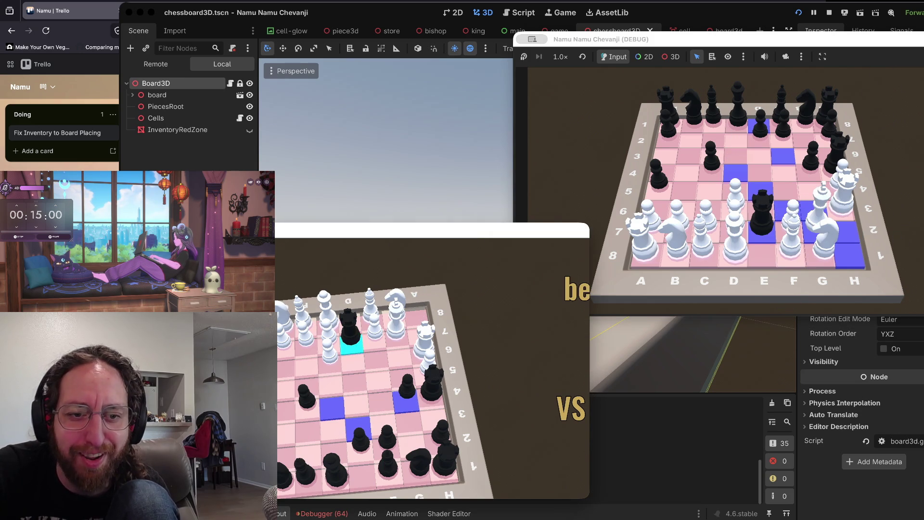
pyautogui.click(350, 337)
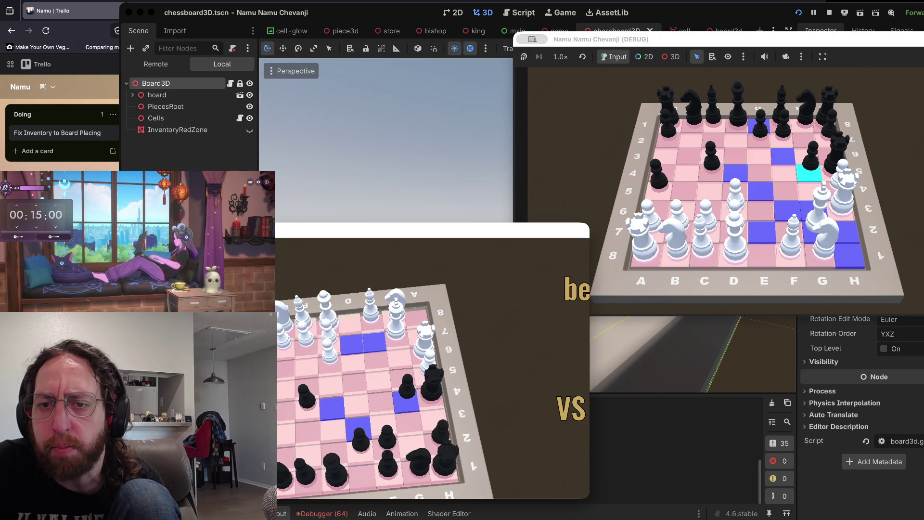
pyautogui.click(813, 231)
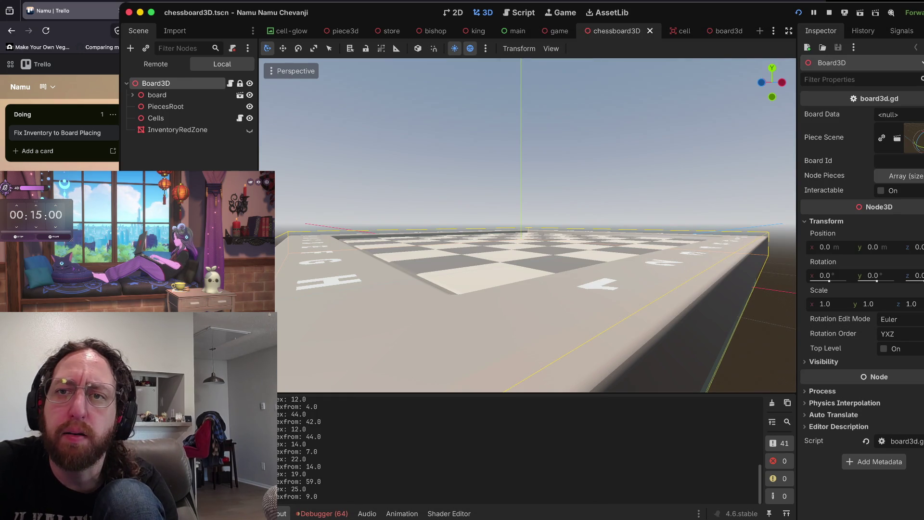
# - Stop the running networked game with Cmd+
pyautogui.press('super+period')
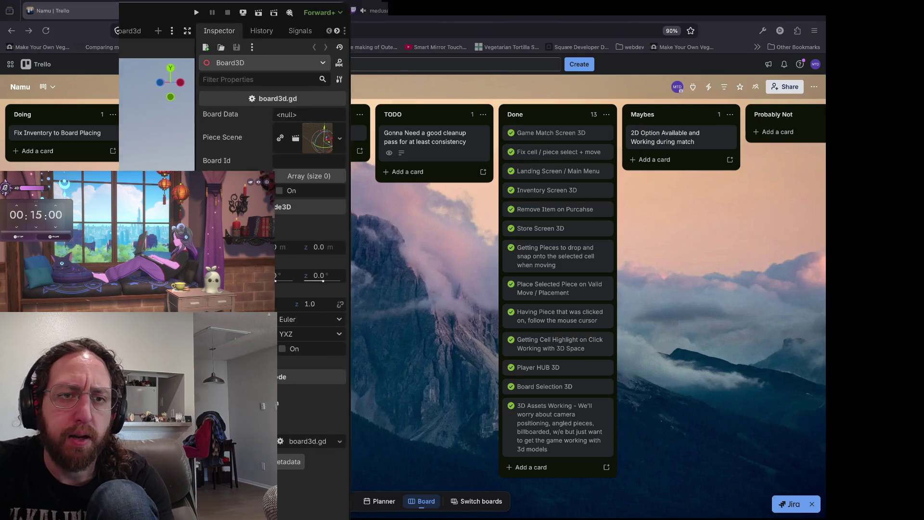
# - Create the card 'Fix Game Won / Lost Screen Displaying' in the Doing list
pyautogui.click(33, 150)
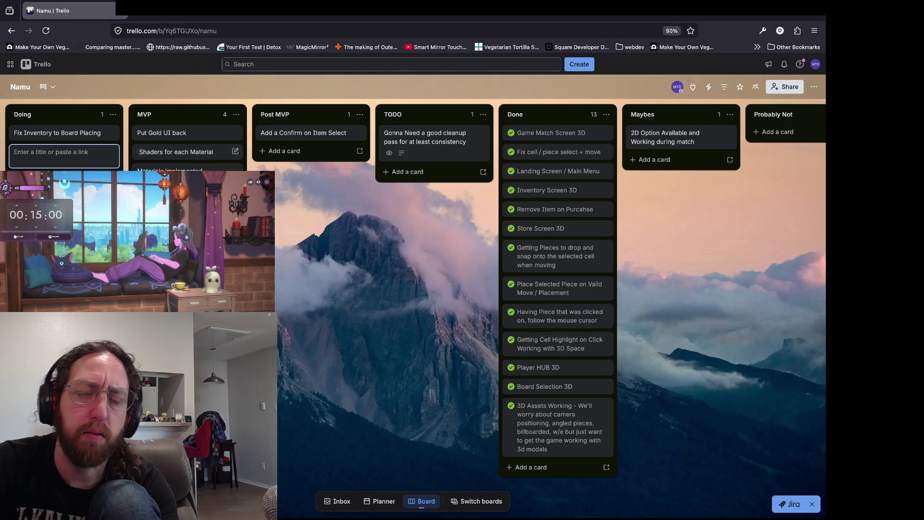
pyautogui.write('Fix ')
pyautogui.write('Game Cell')
pyautogui.hotkey('ctrl', 'a')
pyautogui.press('BackSpace')
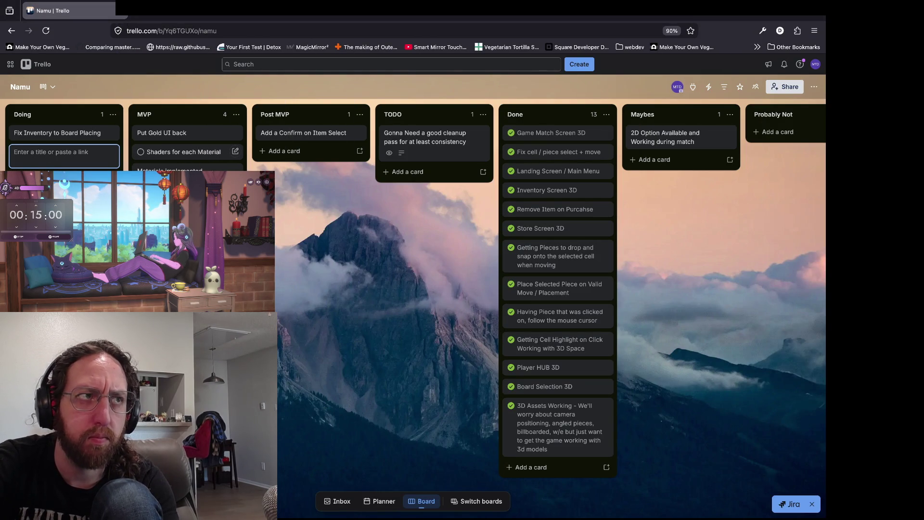
pyautogui.write('Fix Game o')
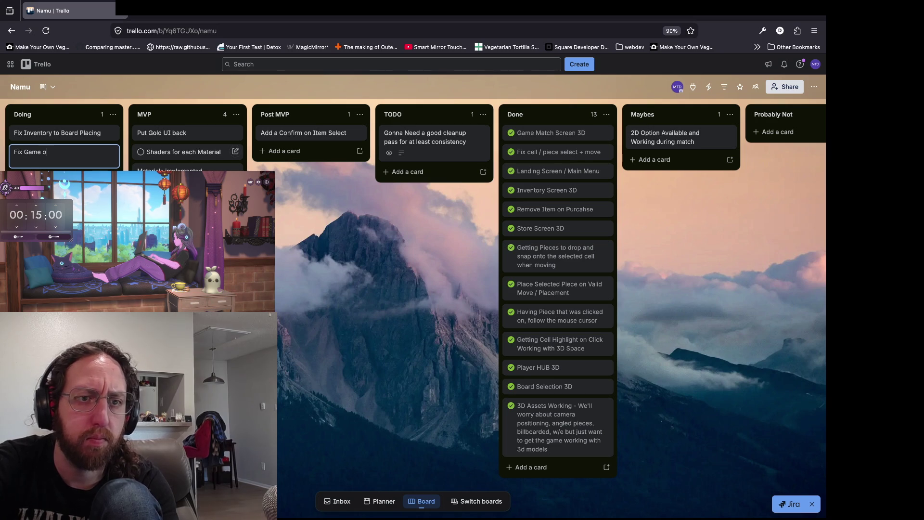
pyautogui.write('ver Screen')
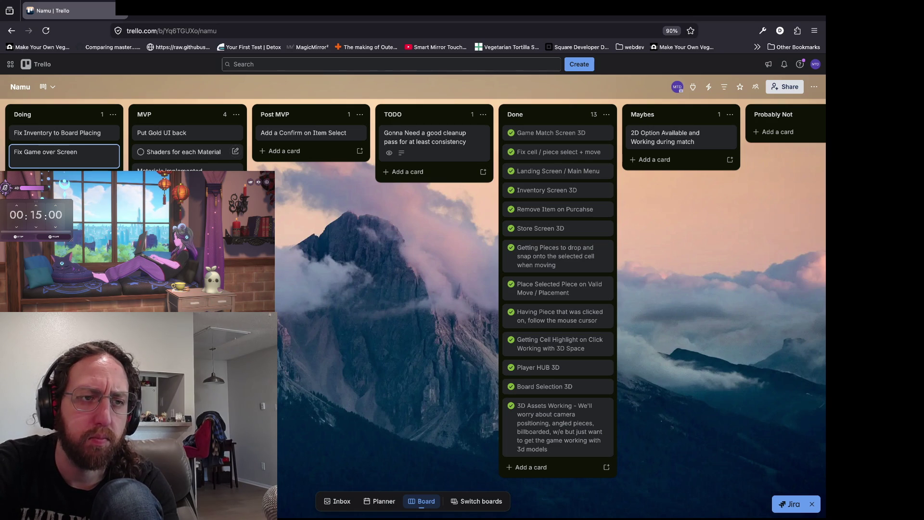
pyautogui.press('BackSpace')
pyautogui.press('BackSpace')
pyautogui.press('BackSpace')
pyautogui.write('Won /')
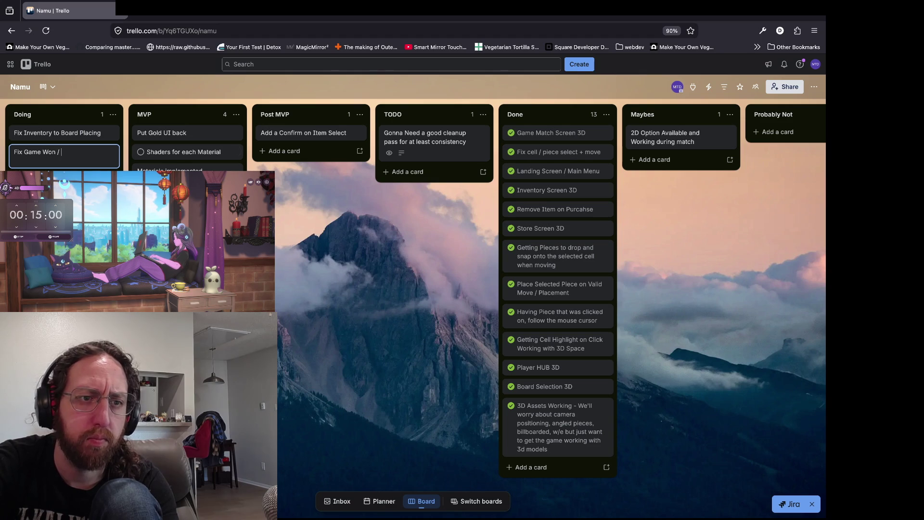
pyautogui.press('BackSpace')
pyautogui.press('BackSpace')
pyautogui.press('BackSpace')
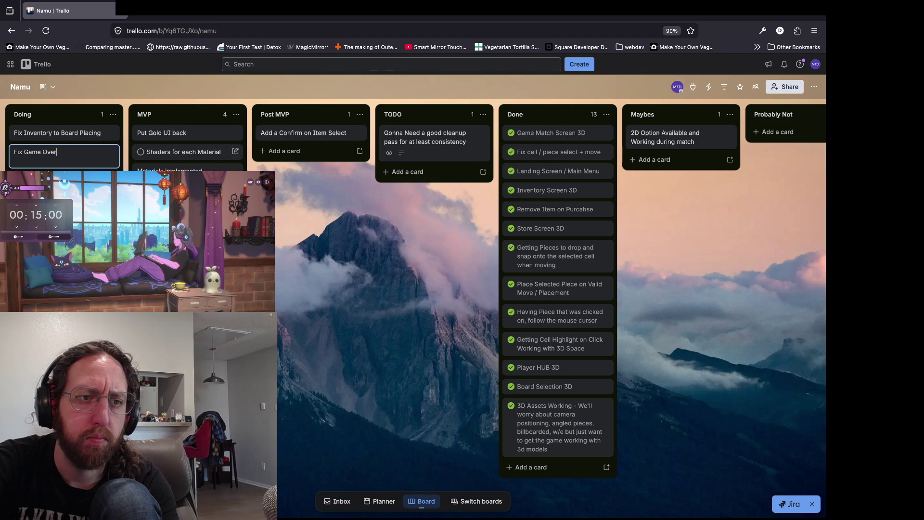
pyautogui.write('Won / Lost ')
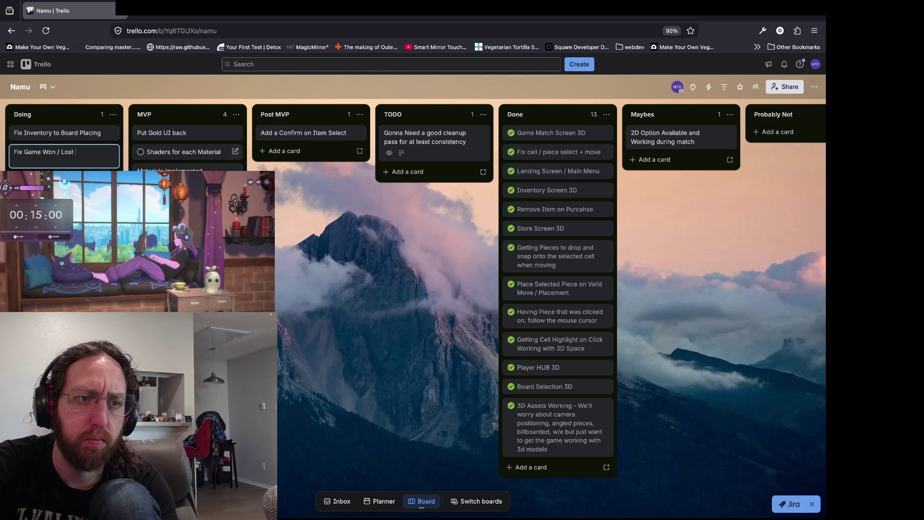
pyautogui.write('Screen Displaying')
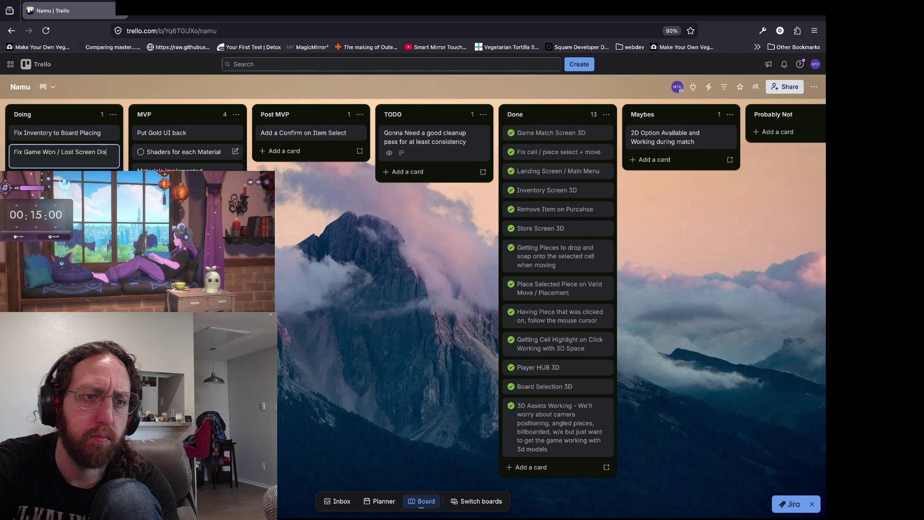
pyautogui.press('Return')
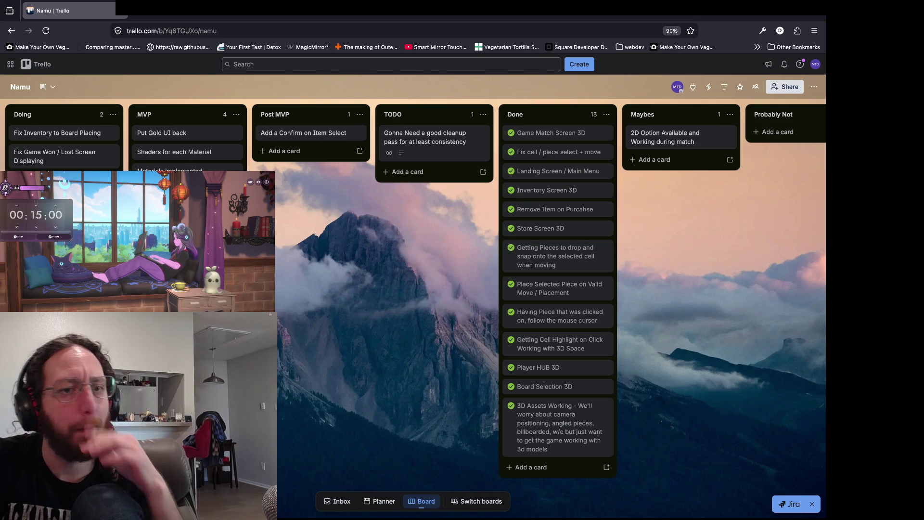
pyautogui.click(183, 152)
pyautogui.click(171, 133)
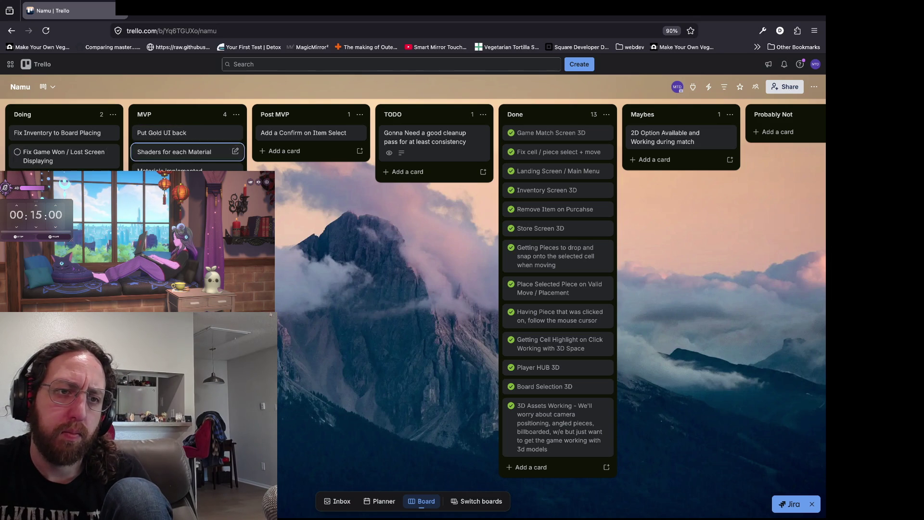
pyautogui.click(183, 151)
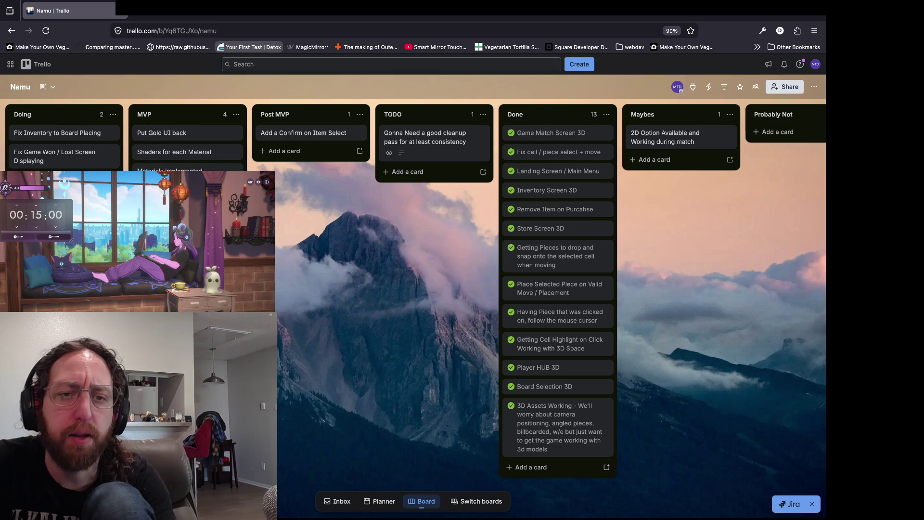
# - Run the game in debug from Godot, enter a username, and place an inventory piece onto G4
pyautogui.press('super+Tab')
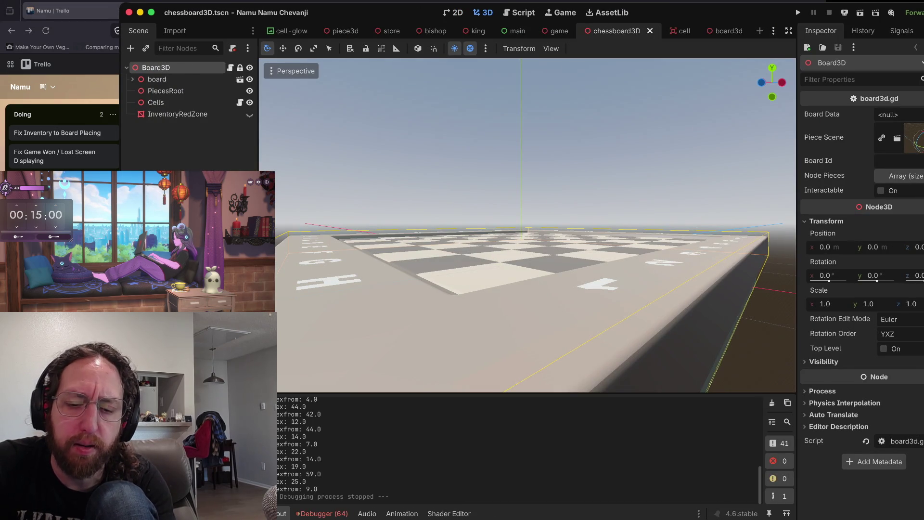
pyautogui.press('super+b')
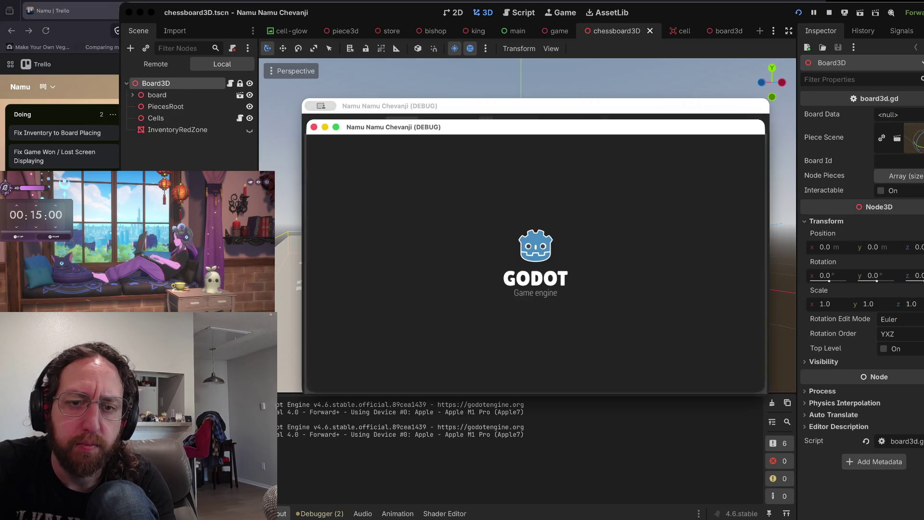
pyautogui.write('be')
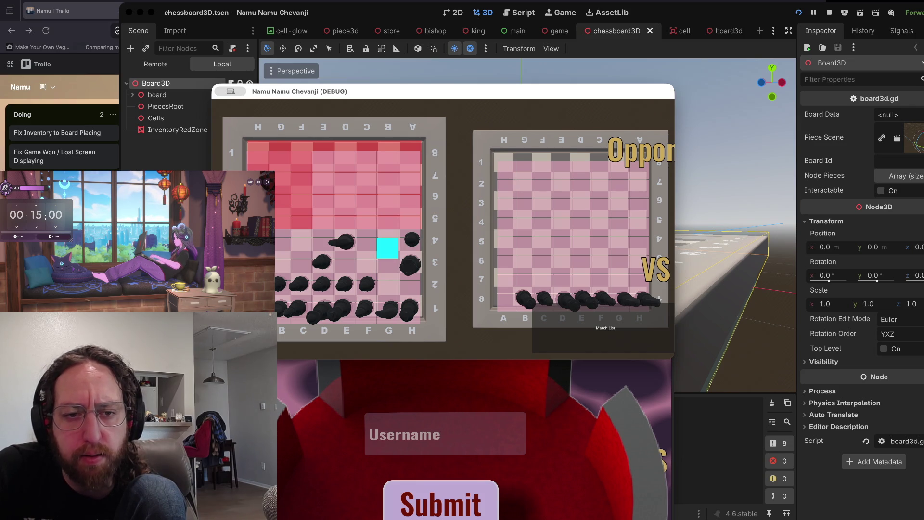
pyautogui.click(388, 247)
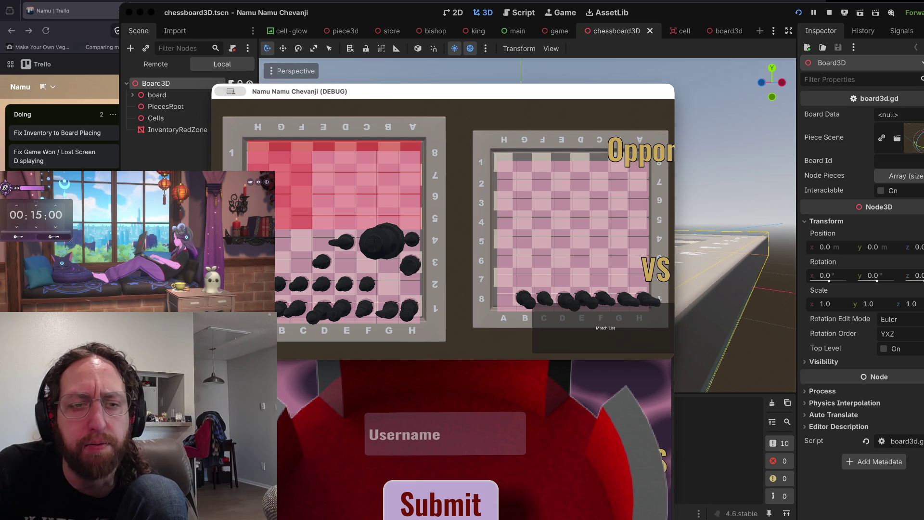
# - Switch the Scene dock to Remote to show the running game's live scene tree
pyautogui.click(156, 64)
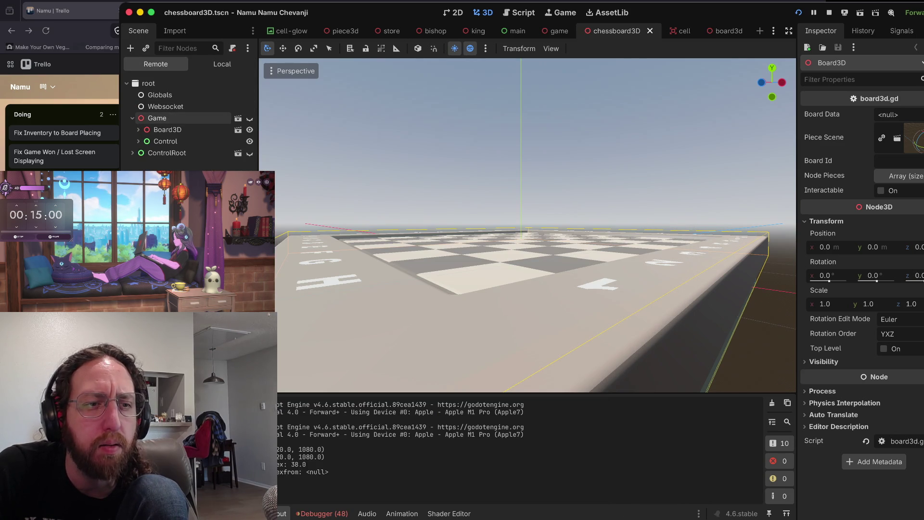
# - Expand Board3D, its board node and Node3D in the Remote scene tree
pyautogui.click(138, 129)
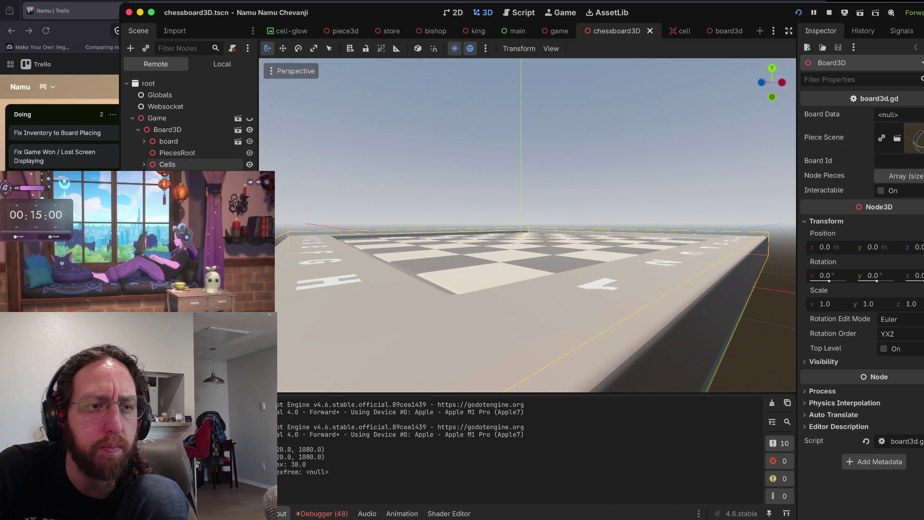
pyautogui.click(168, 141)
pyautogui.click(144, 141)
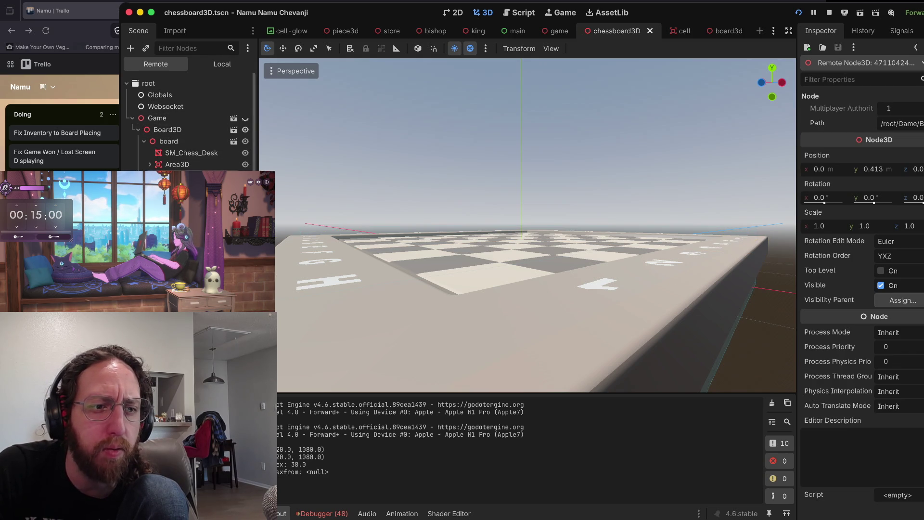
pyautogui.scroll(-4, 190, 125)
pyautogui.click(138, 149)
pyautogui.scroll(-2, 193, 144)
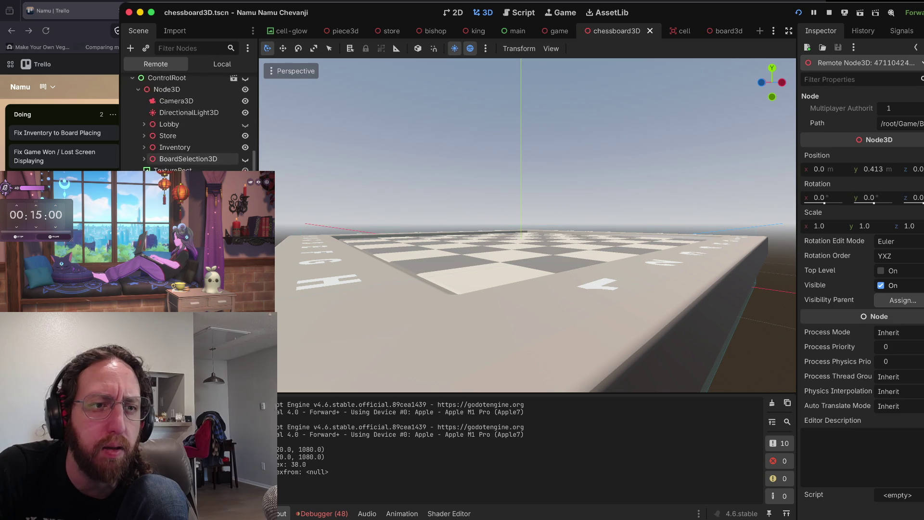
pyautogui.scroll(-3, 192, 145)
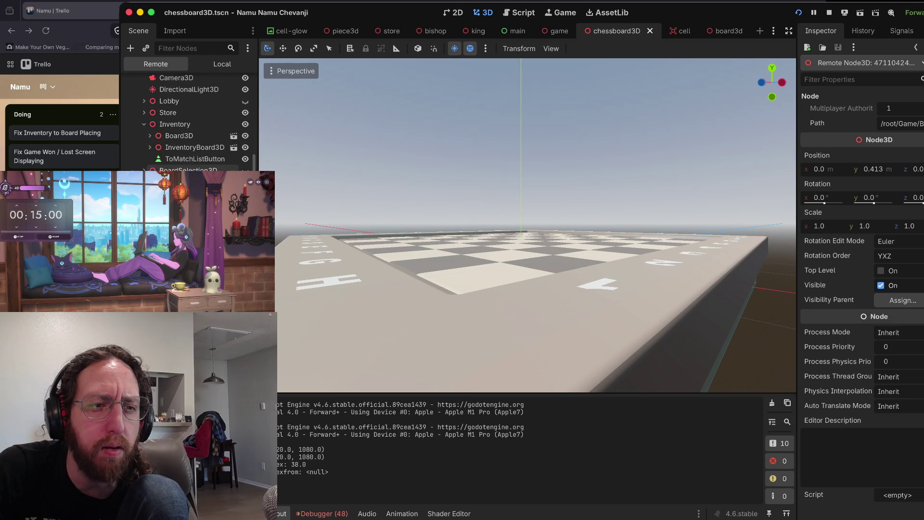
pyautogui.scroll(-3, 190, 125)
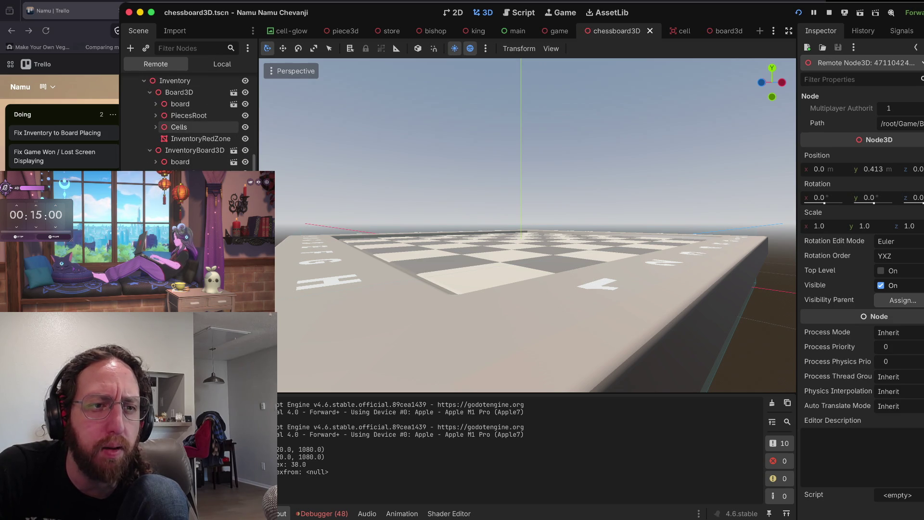
pyautogui.scroll(-10, 190, 125)
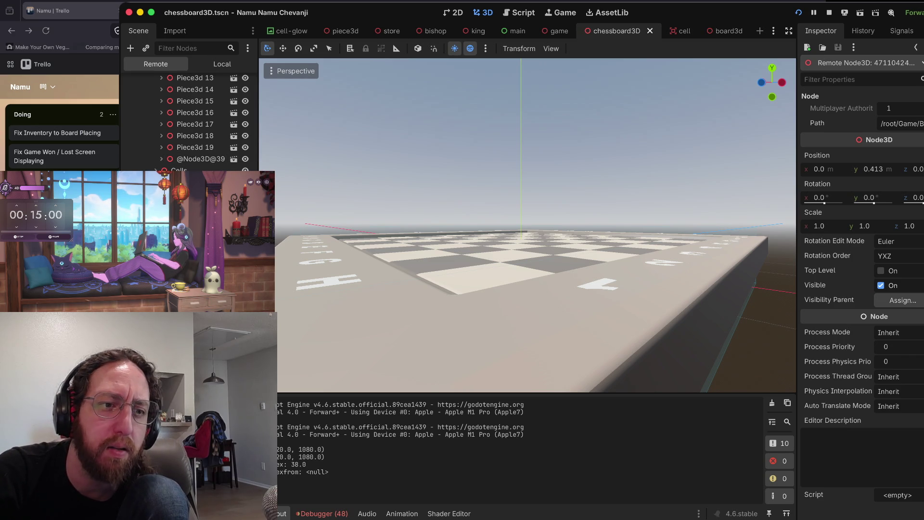
pyautogui.scroll(5, 192, 120)
pyautogui.scroll(-5, 193, 121)
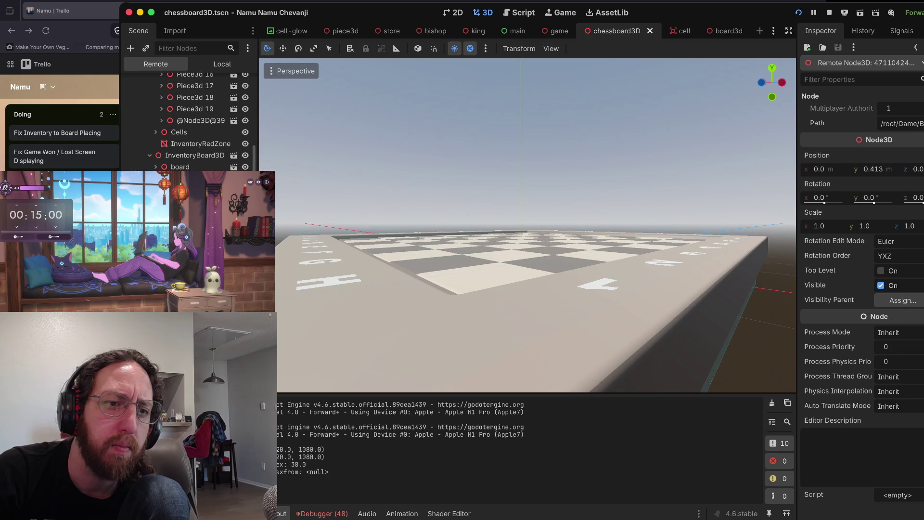
pyautogui.scroll(10, 193, 120)
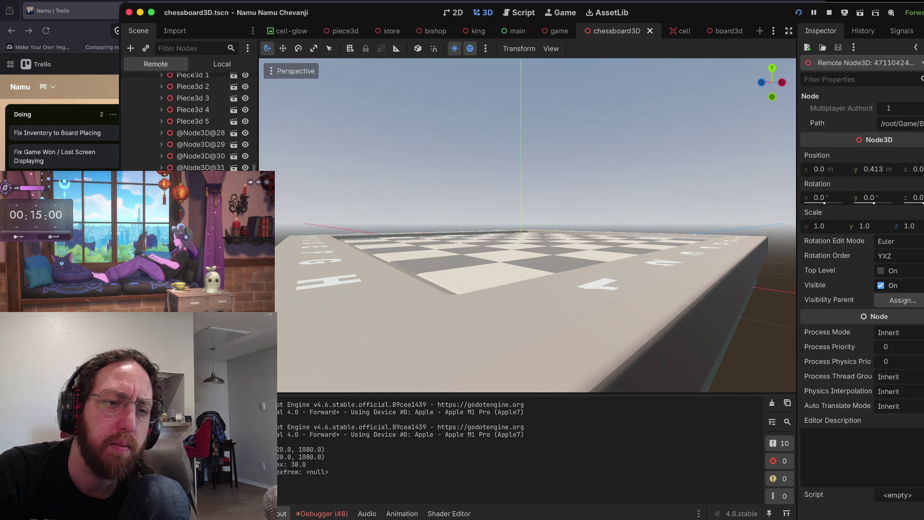
pyautogui.scroll(-3, 193, 120)
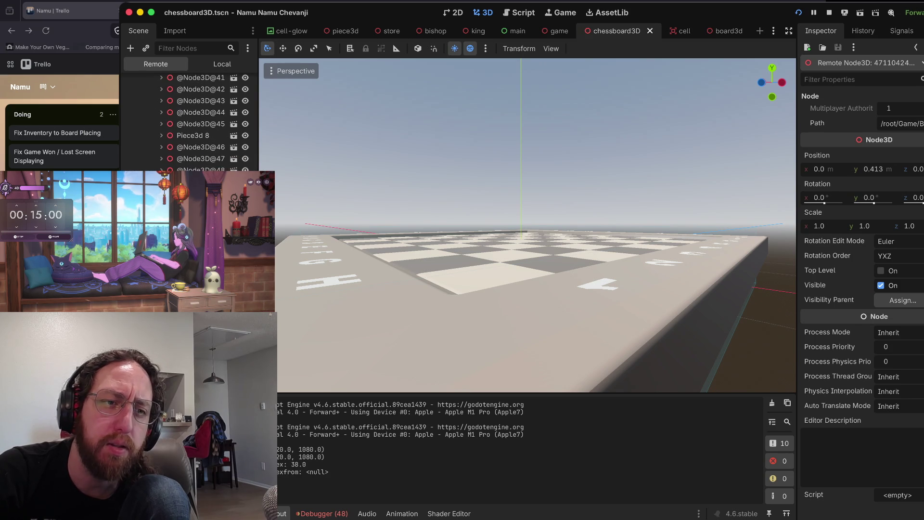
pyautogui.scroll(-2, 193, 120)
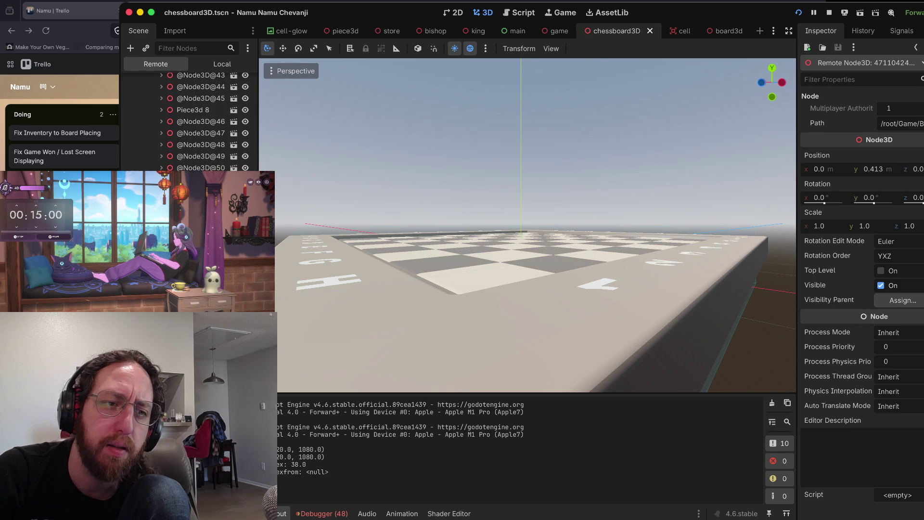
pyautogui.click(200, 121)
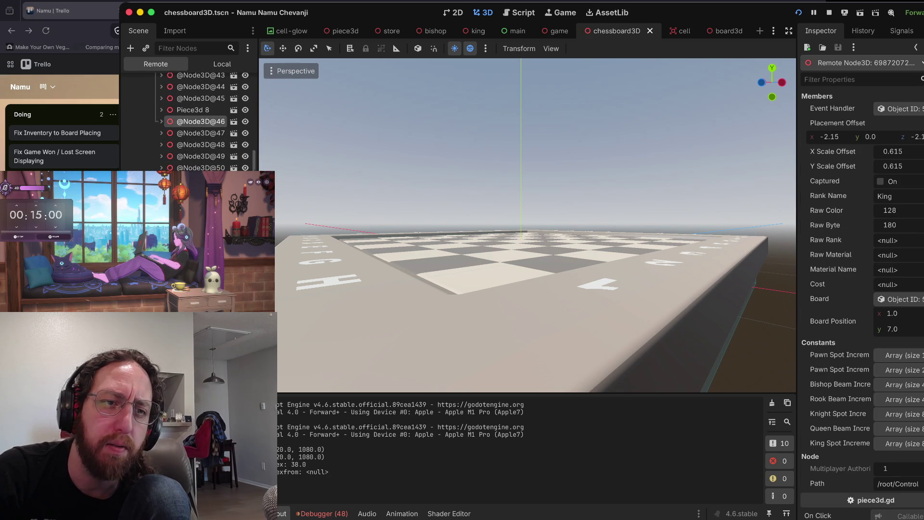
pyautogui.scroll(10, 192, 120)
pyautogui.scroll(5, 193, 124)
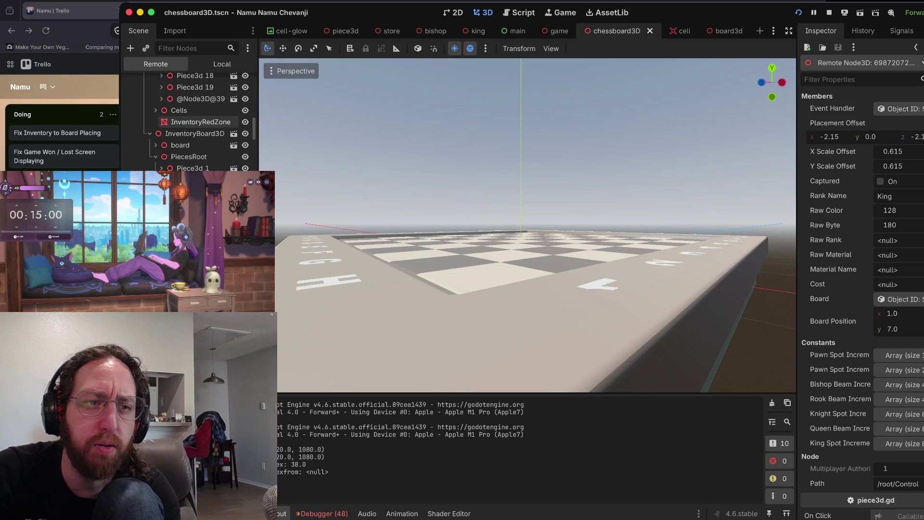
pyautogui.press('super+b')
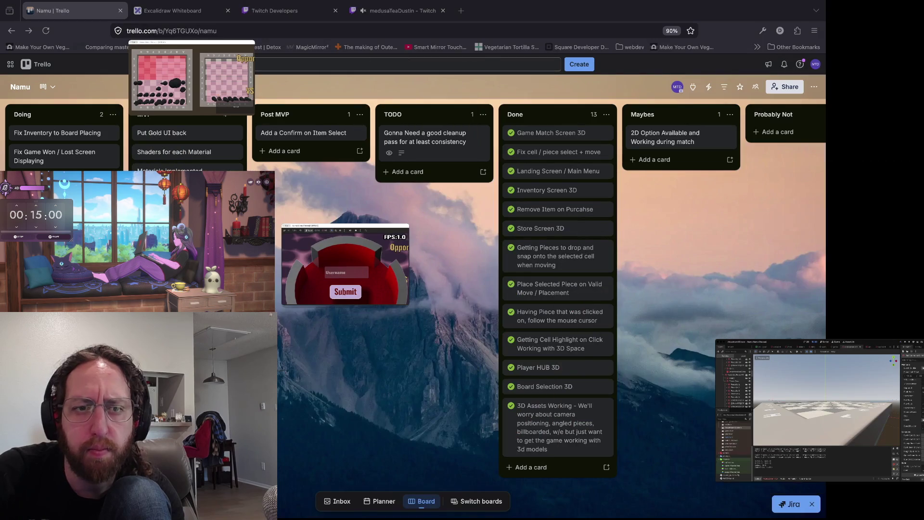
# - Restore the full-size editor and game windows and scroll the Remote scene tree to the top
pyautogui.press('super+b')
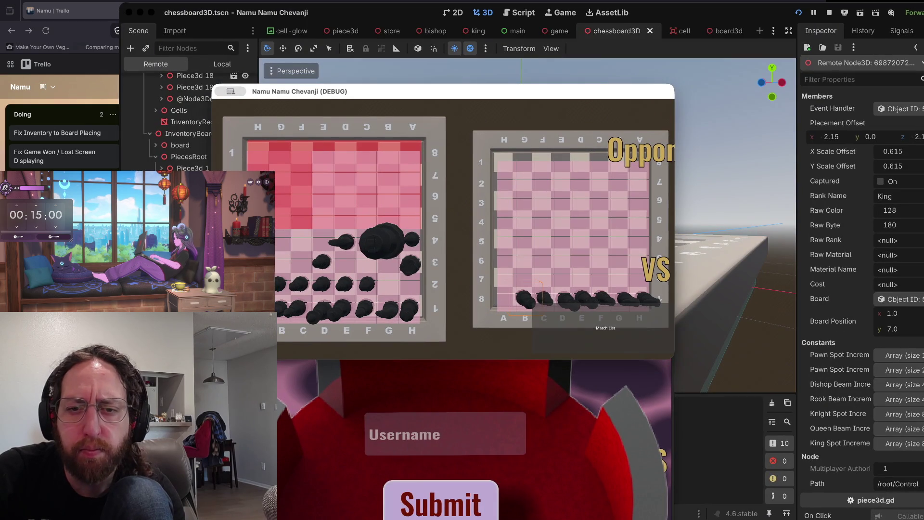
pyautogui.scroll(3, 188, 120)
pyautogui.scroll(5, 187, 120)
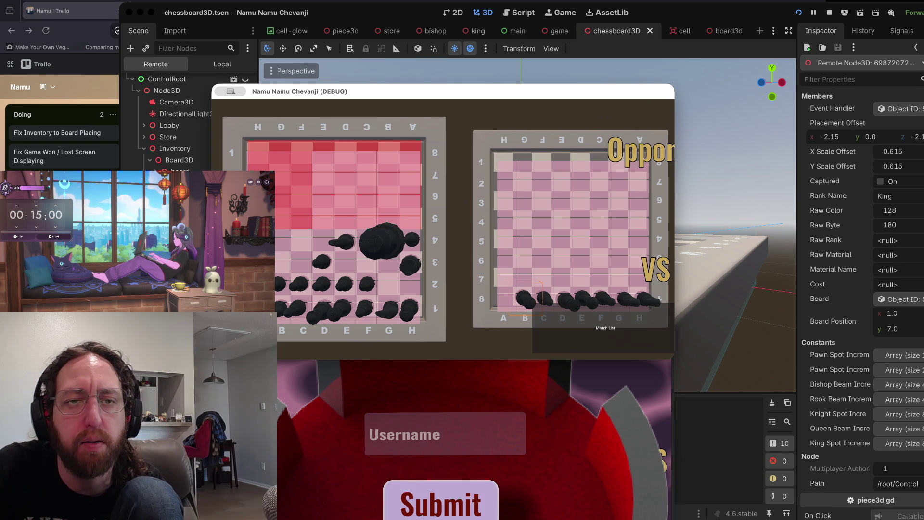
# - Position the DEBUG game window over the 3D viewport, showing both chessboards
pyautogui.moveTo(433, 91); pyautogui.dragTo(605, 90)
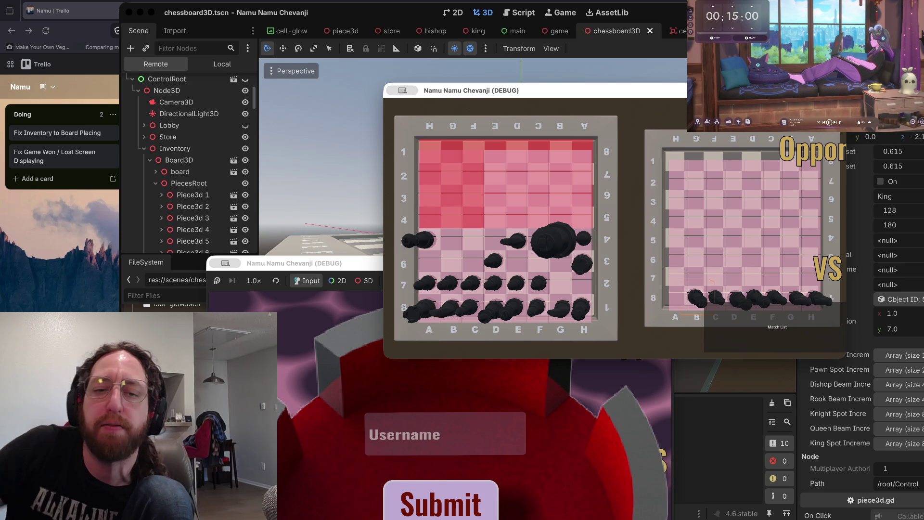
pyautogui.moveTo(481, 90); pyautogui.dragTo(321, 90)
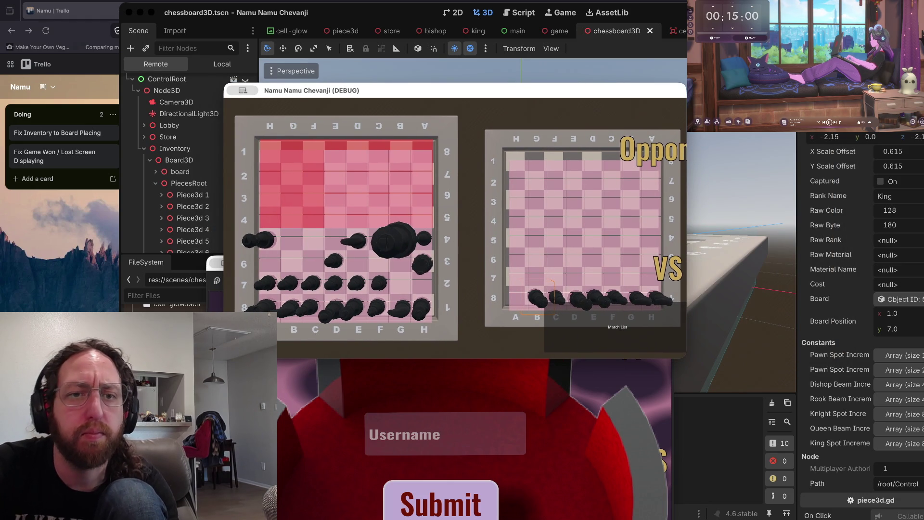
pyautogui.moveTo(322, 90); pyautogui.dragTo(342, 89)
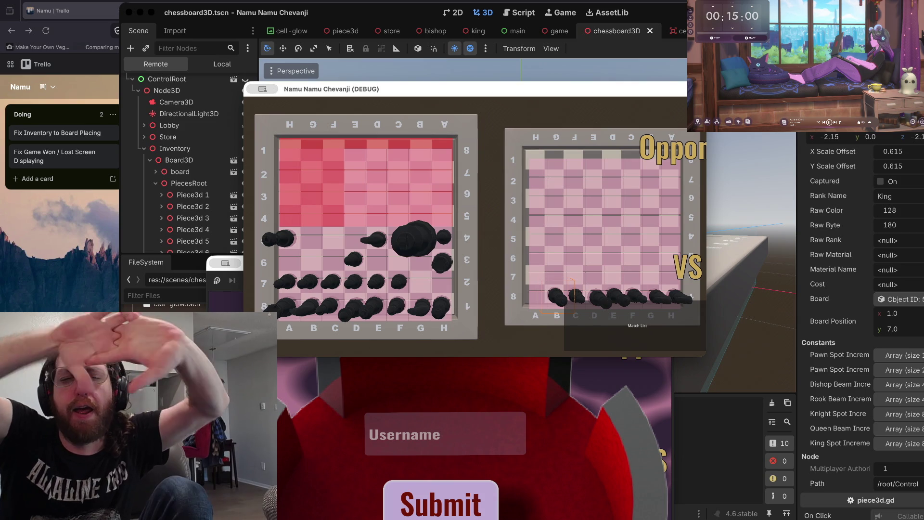
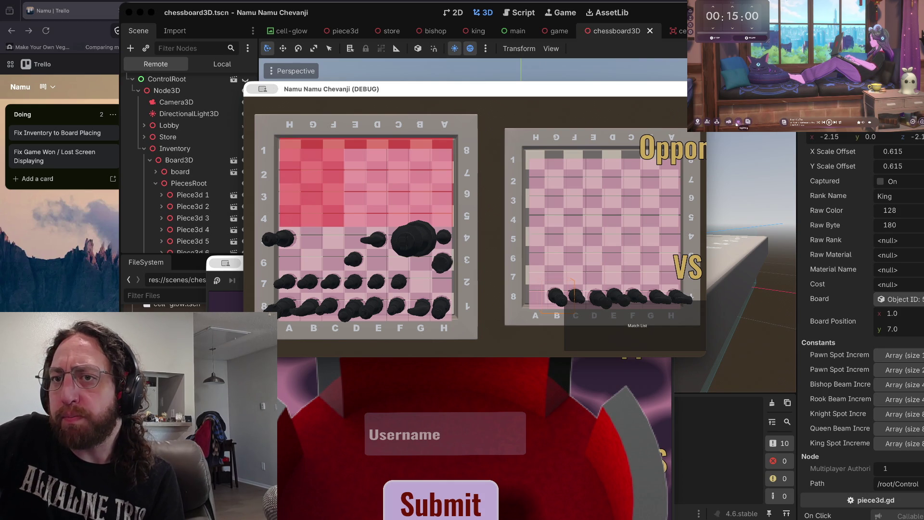
# - Switch the stream overlay from room decor items to the 15:00 countdown timer
pyautogui.click(707, 123)
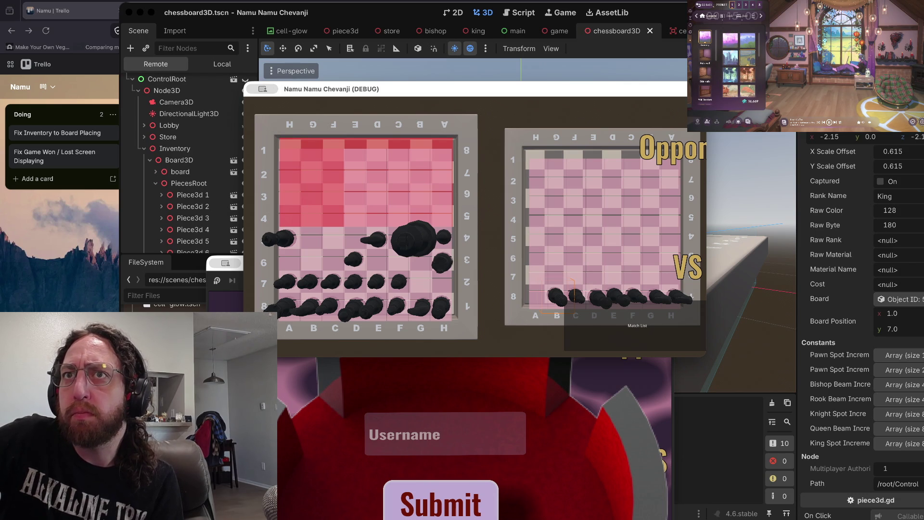
pyautogui.click(701, 5)
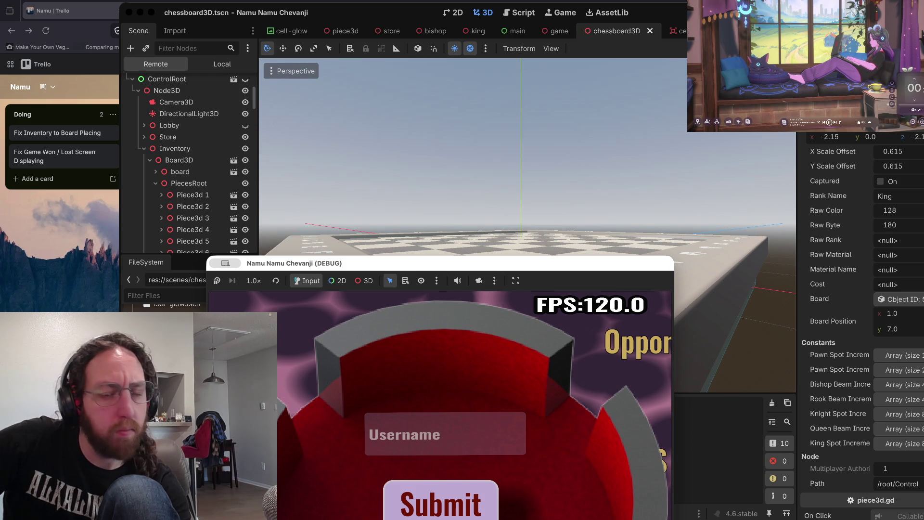
# - Move the 15:00 timer widget to the top of the screen and leave the editor for Trello
pyautogui.moveTo(701, 76); pyautogui.dragTo(697, 3)
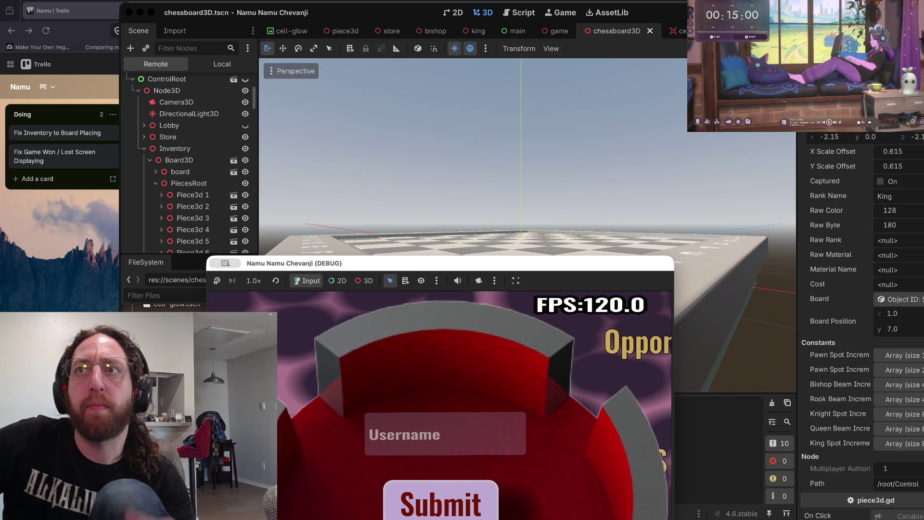
pyautogui.press('super+Tab')
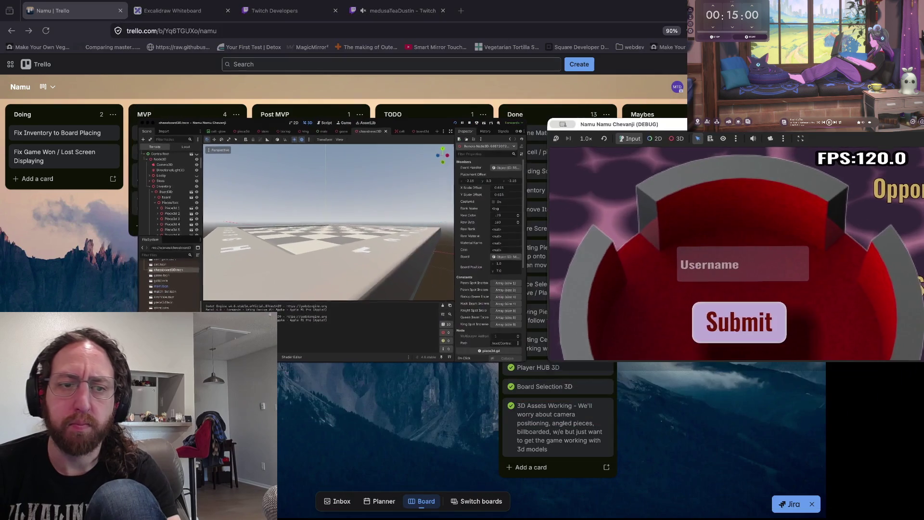
# - Cycle windows to check Trello's Doing tasks, then return to the Godot editor and running game
pyautogui.press('super+Tab')
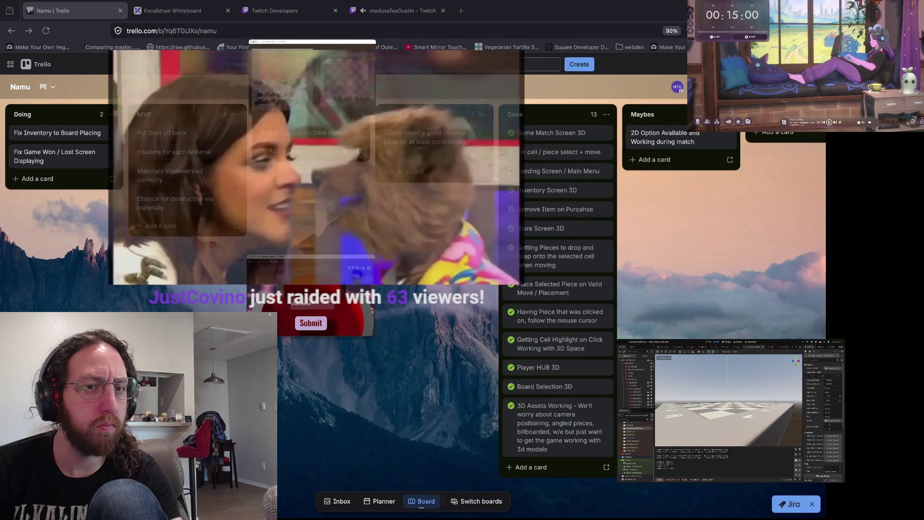
pyautogui.press('super+Tab')
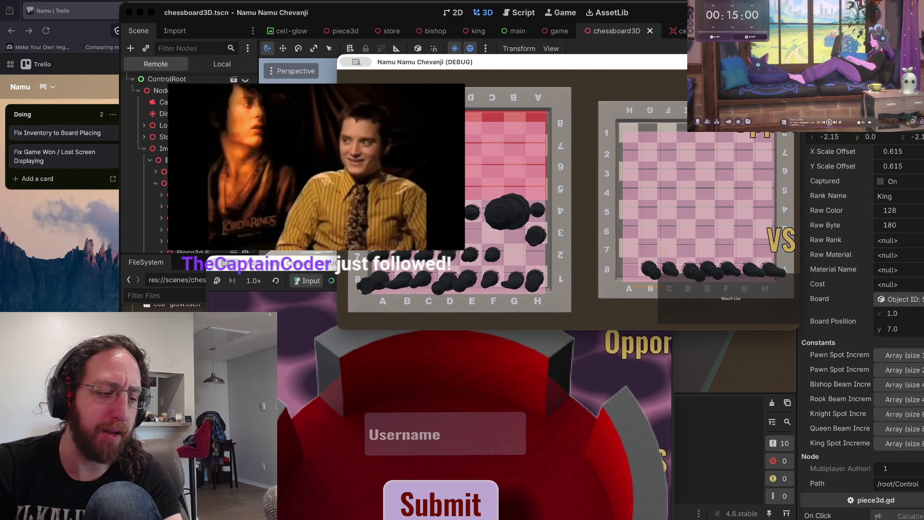
pyautogui.hotkey('alt', 'Tab')
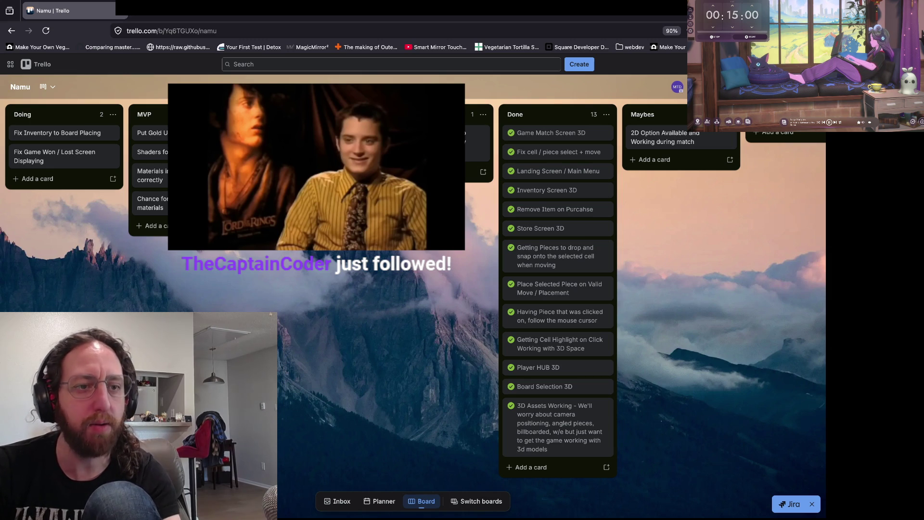
pyautogui.hotkey('alt', 'Tab')
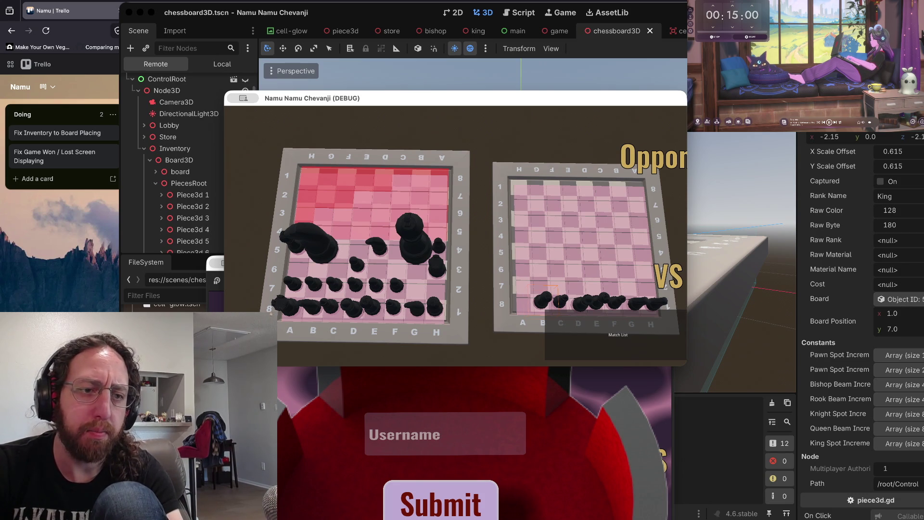
pyautogui.moveTo(336, 98); pyautogui.dragTo(385, 97)
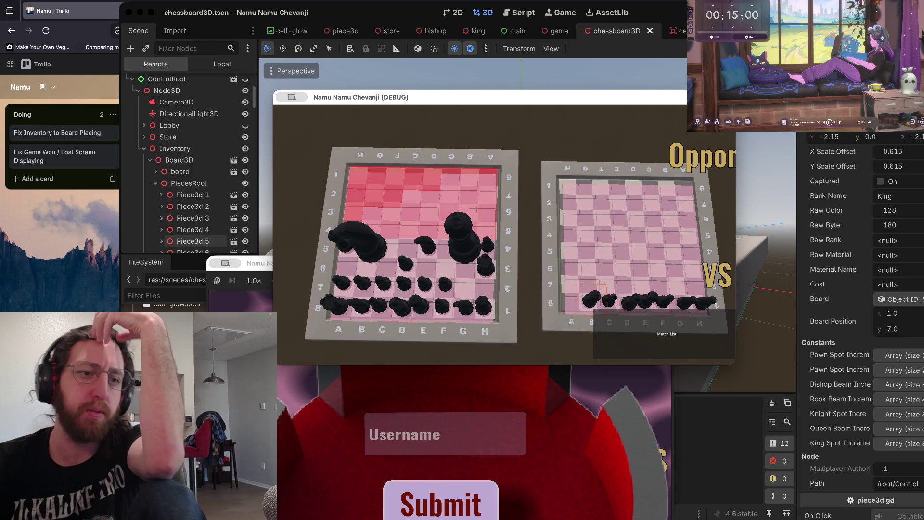
pyautogui.scroll(-5, 193, 202)
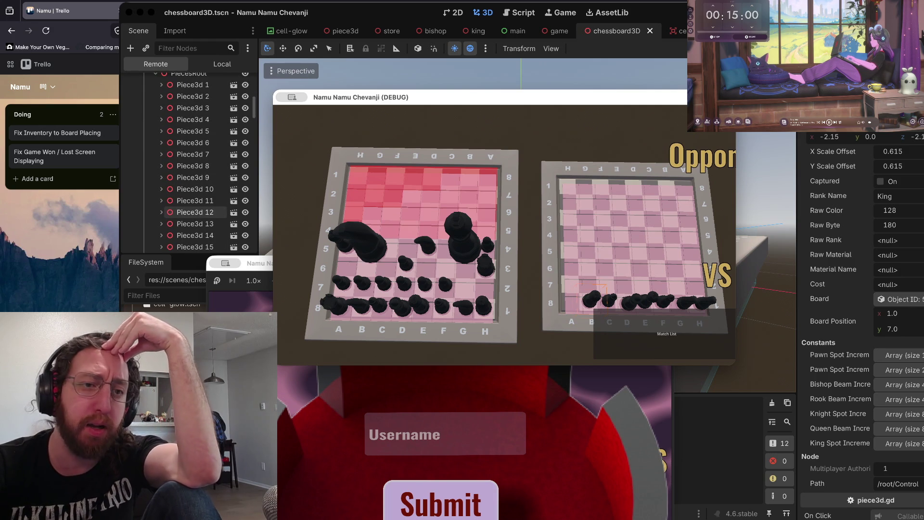
pyautogui.scroll(-5, 195, 201)
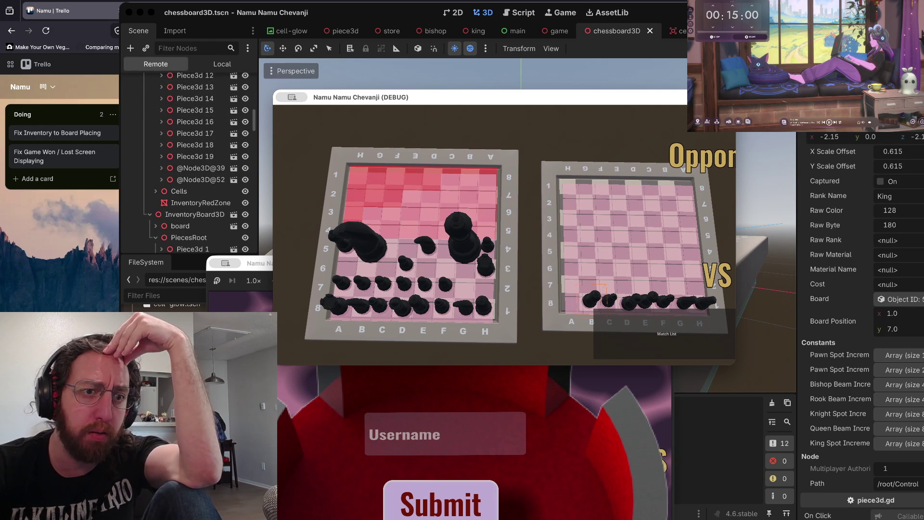
pyautogui.scroll(-5, 195, 192)
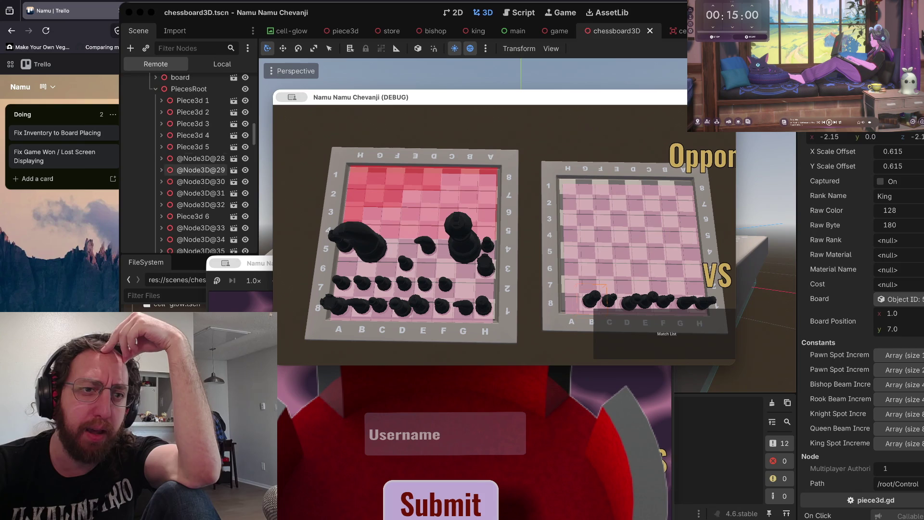
pyautogui.scroll(3, 193, 192)
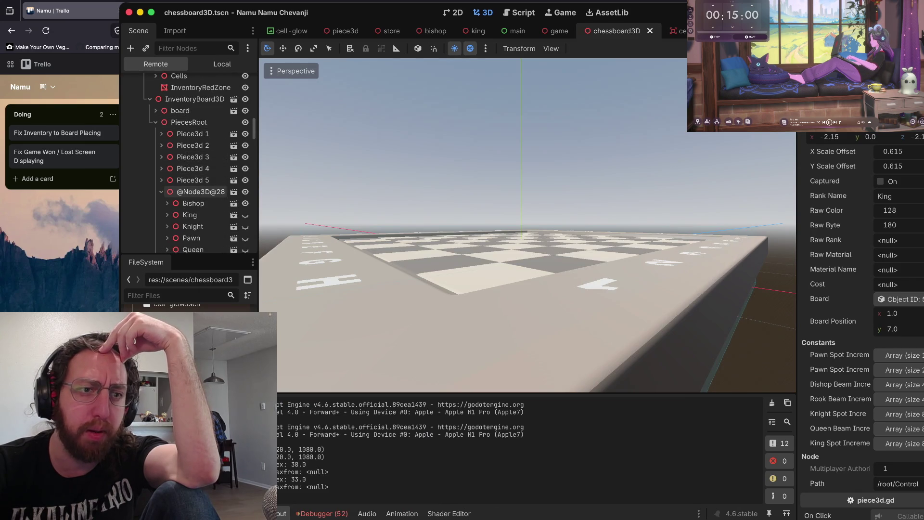
pyautogui.click(161, 192)
pyautogui.scroll(-2, 195, 191)
pyautogui.click(195, 139)
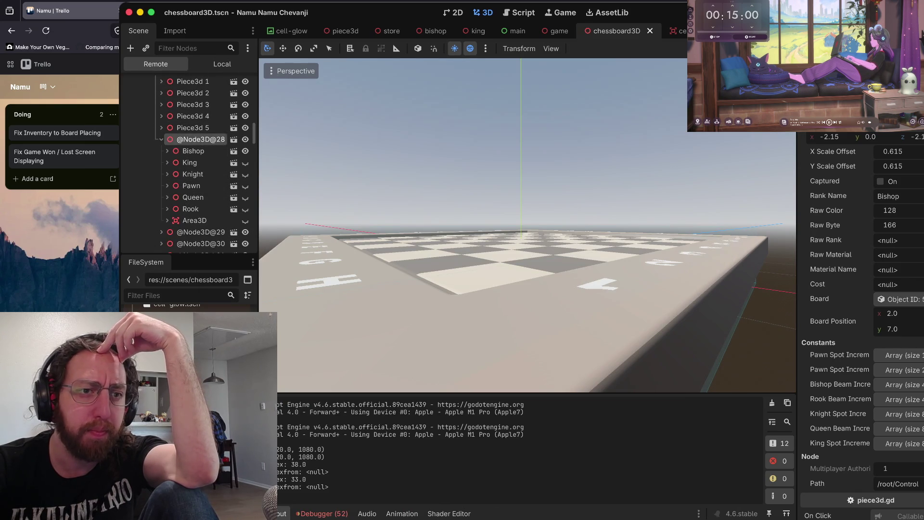
pyautogui.click(193, 150)
pyautogui.click(167, 150)
pyautogui.click(207, 162)
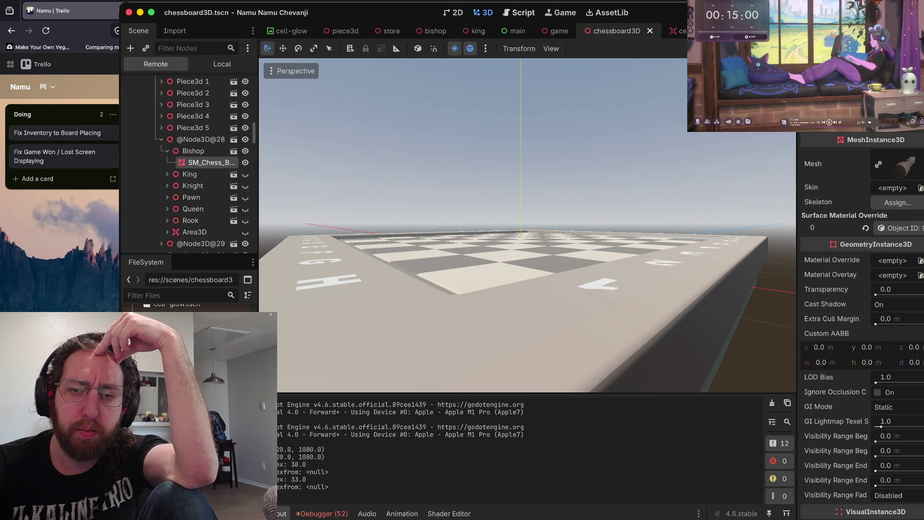
# - Inspect Piece3d 2 on InventoryBoard3D, a King at 4, 7, alongside the running game
pyautogui.hotkey('ctrl', 'Up')
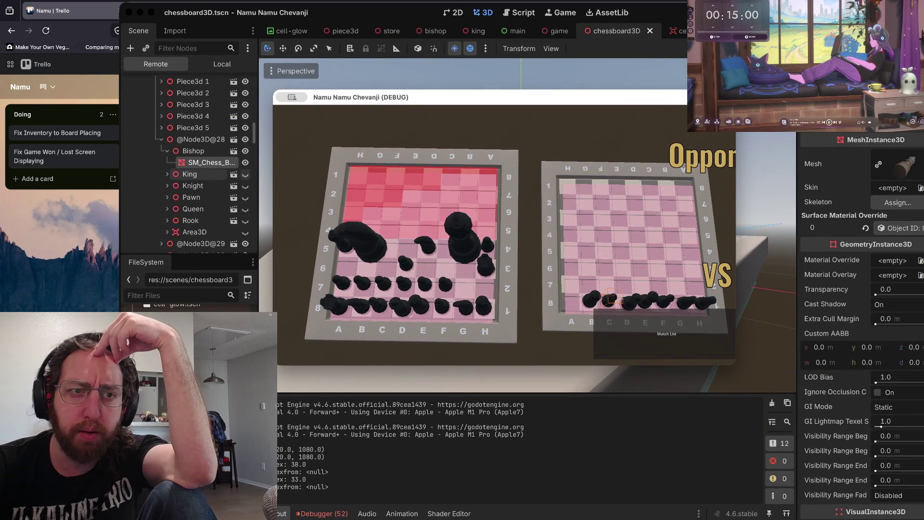
pyautogui.scroll(3, 197, 126)
pyautogui.click(193, 126)
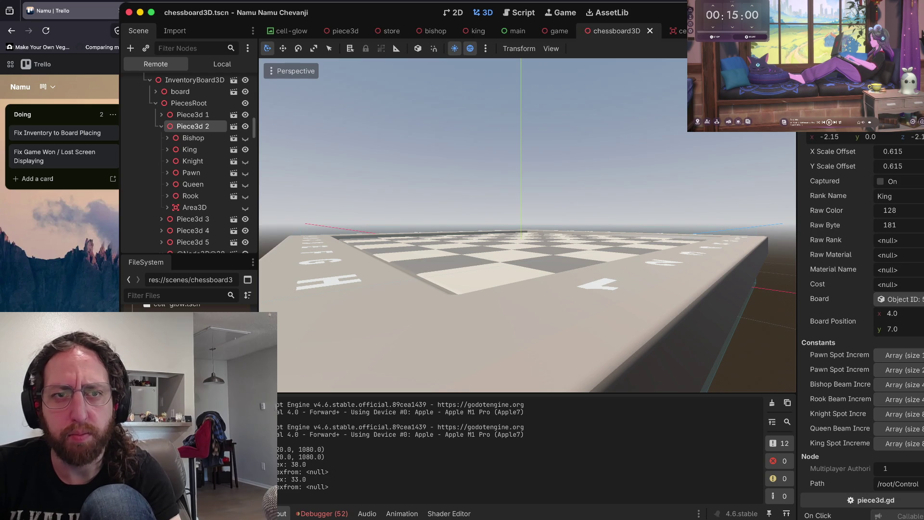
pyautogui.hotkey('ctrl', 'alt', 'Left')
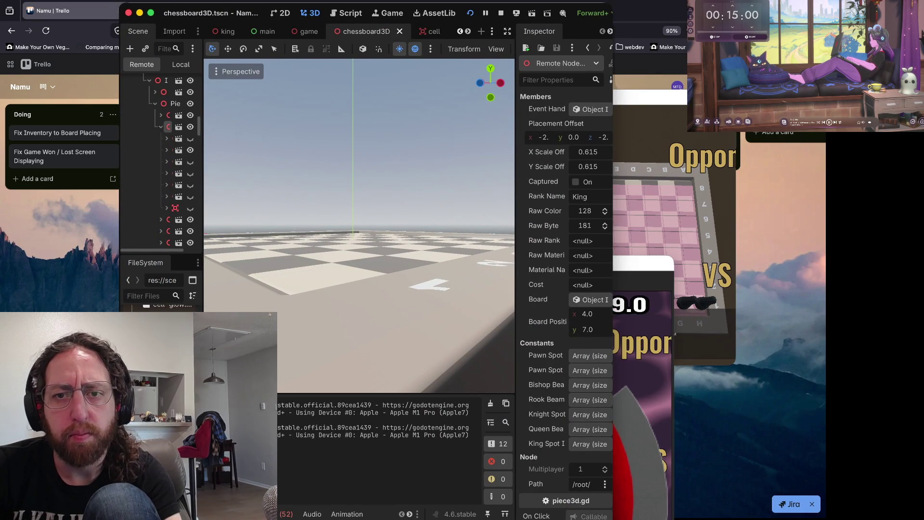
pyautogui.hotkey('ctrl', 'Up')
pyautogui.hotkey('ctrl', 'Up')
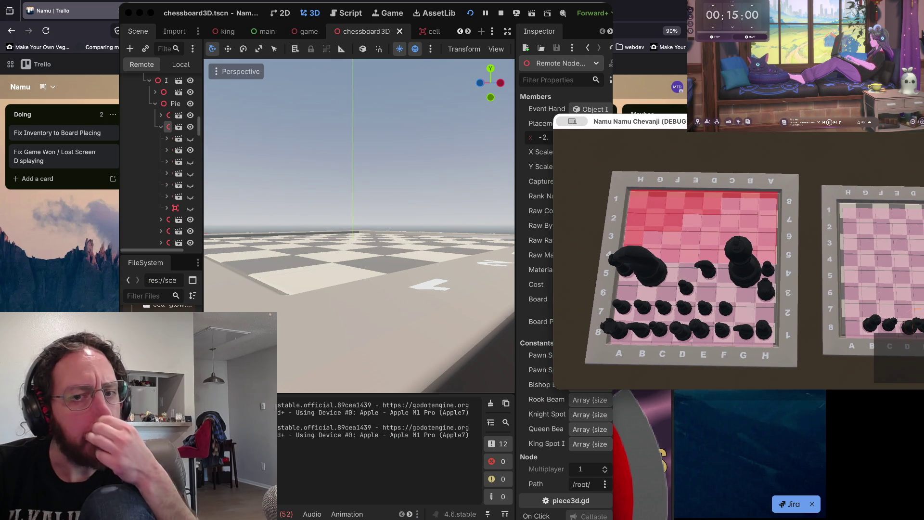
pyautogui.scroll(5, 359, 226)
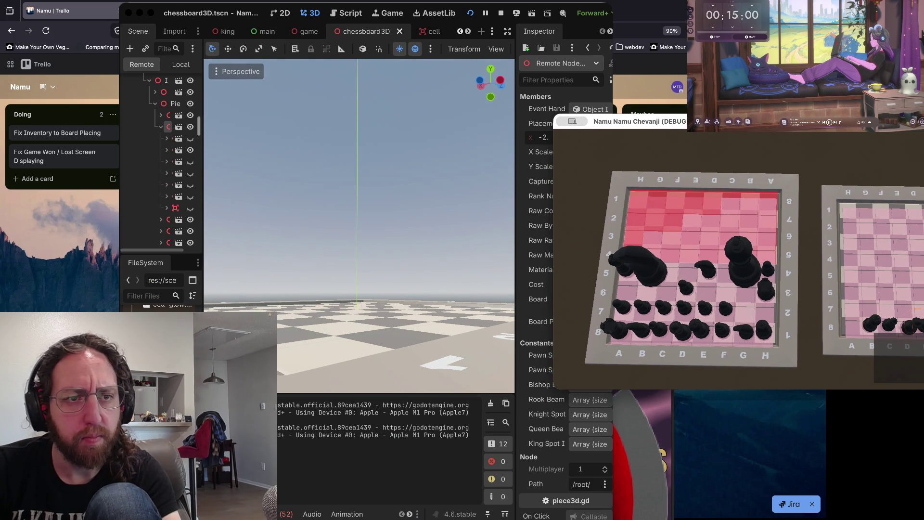
pyautogui.click(203, 275)
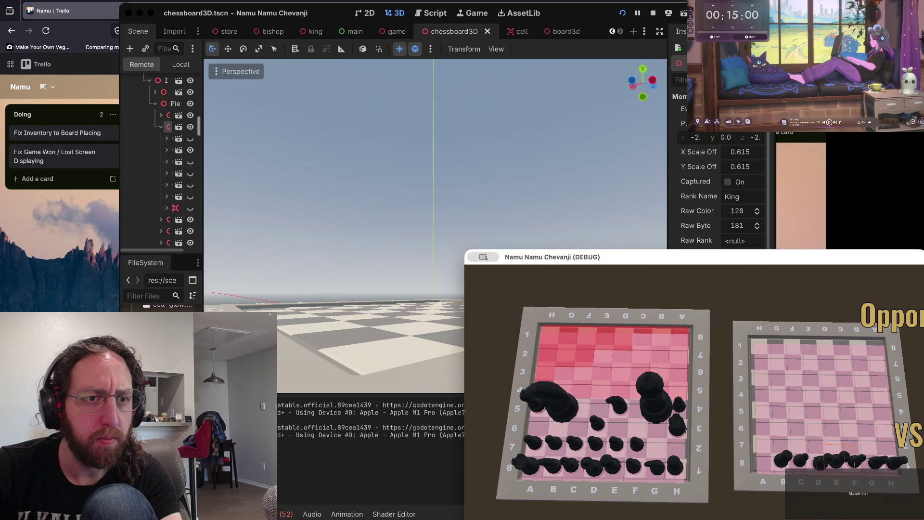
pyautogui.moveTo(204, 169)
pyautogui.mouseDown()
pyautogui.moveTo(355, 168)
pyautogui.moveTo(271, 168)
pyautogui.mouseUp()
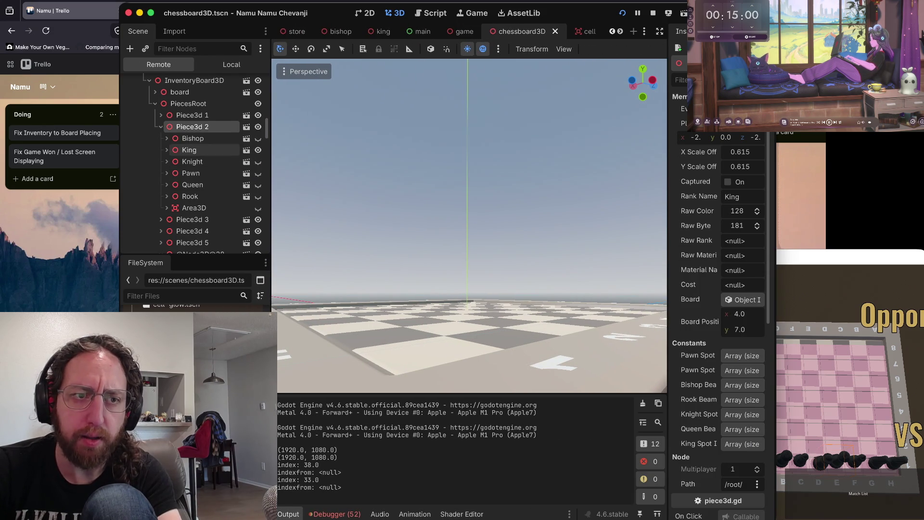
pyautogui.click(191, 115)
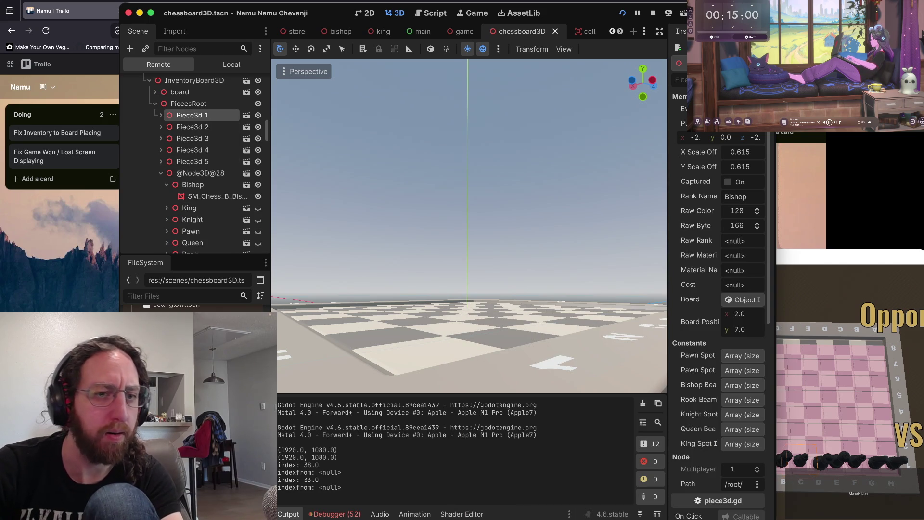
pyautogui.click(161, 173)
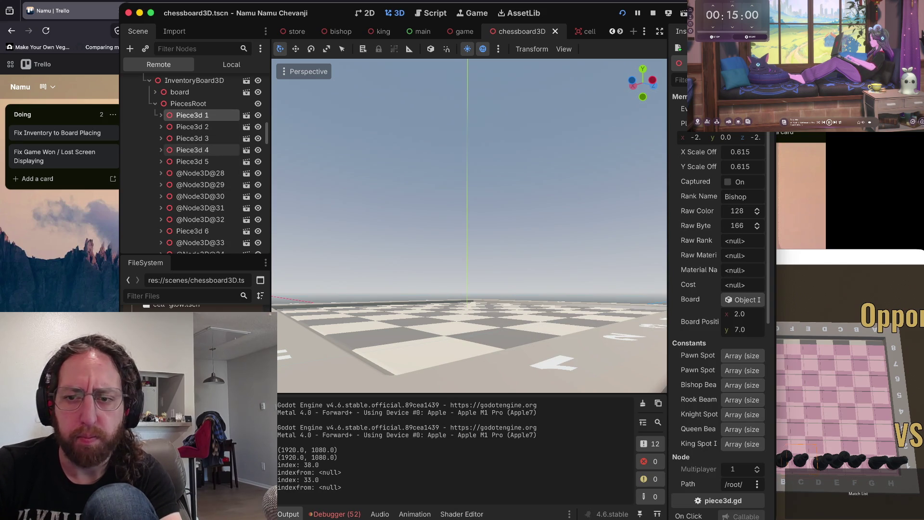
pyautogui.scroll(-5, 200, 163)
pyautogui.click(199, 150)
pyautogui.click(200, 161)
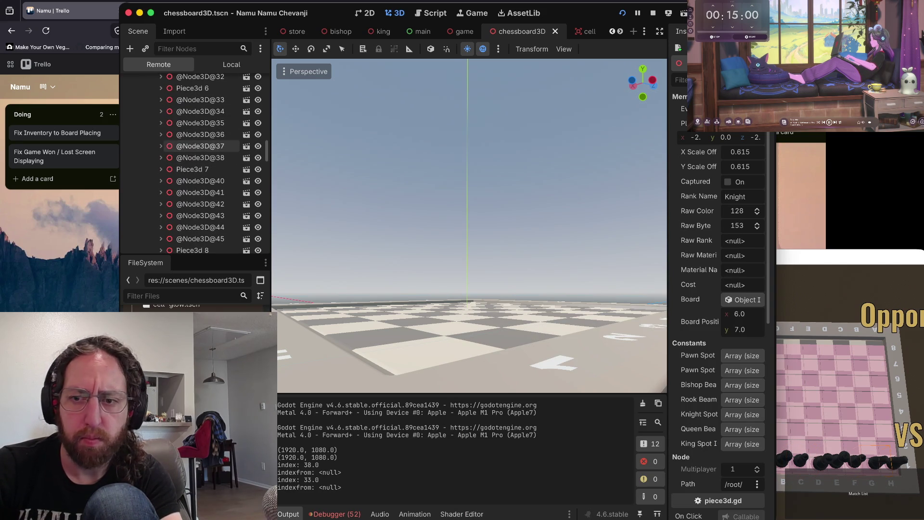
pyautogui.scroll(-3, 200, 164)
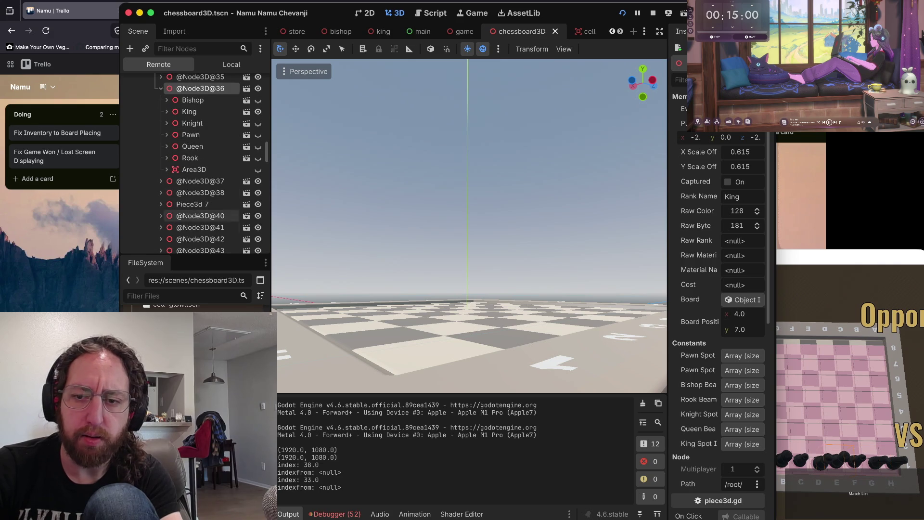
pyautogui.click(200, 227)
pyautogui.scroll(-6, 200, 164)
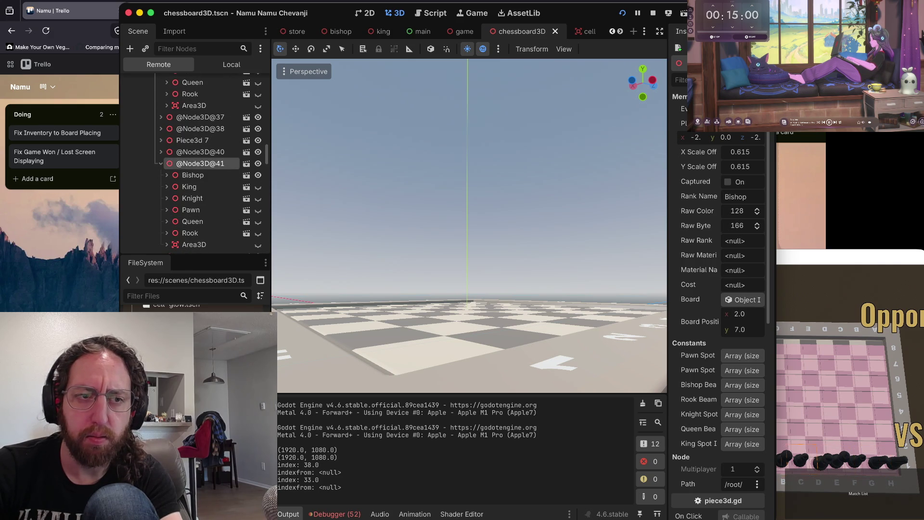
pyautogui.scroll(-4, 202, 151)
pyautogui.click(200, 199)
pyautogui.scroll(-8, 199, 164)
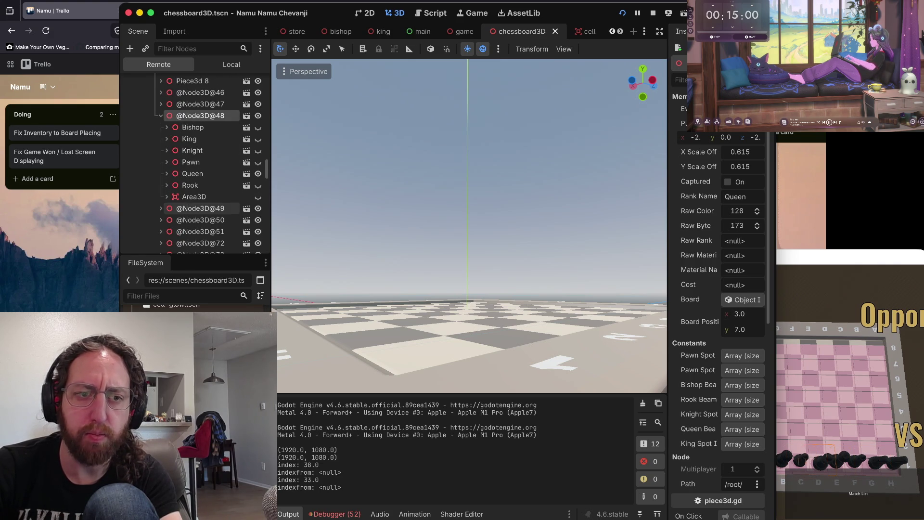
pyautogui.click(199, 125)
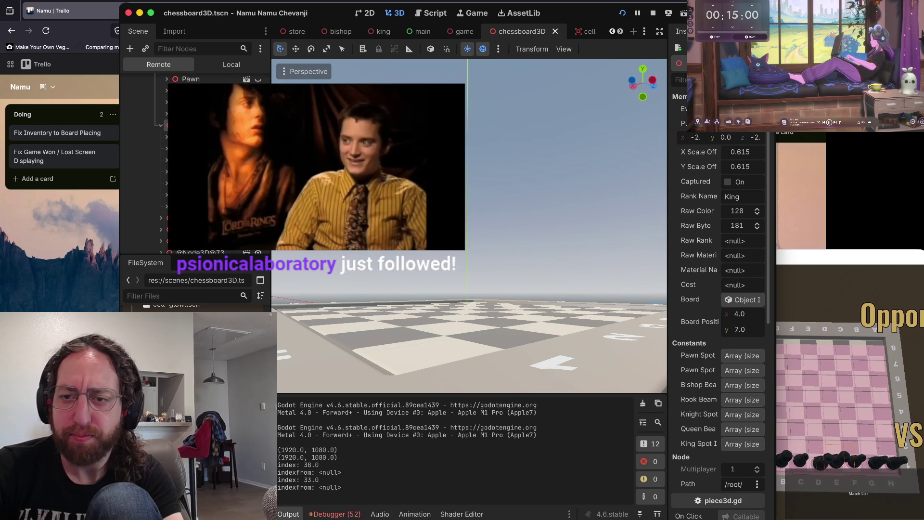
pyautogui.press('super+Tab')
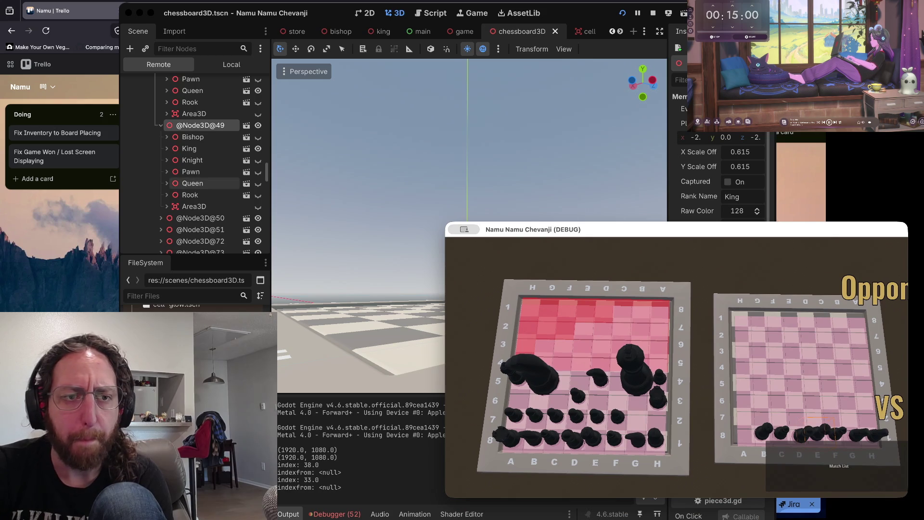
pyautogui.scroll(-3, 202, 182)
pyautogui.click(199, 156)
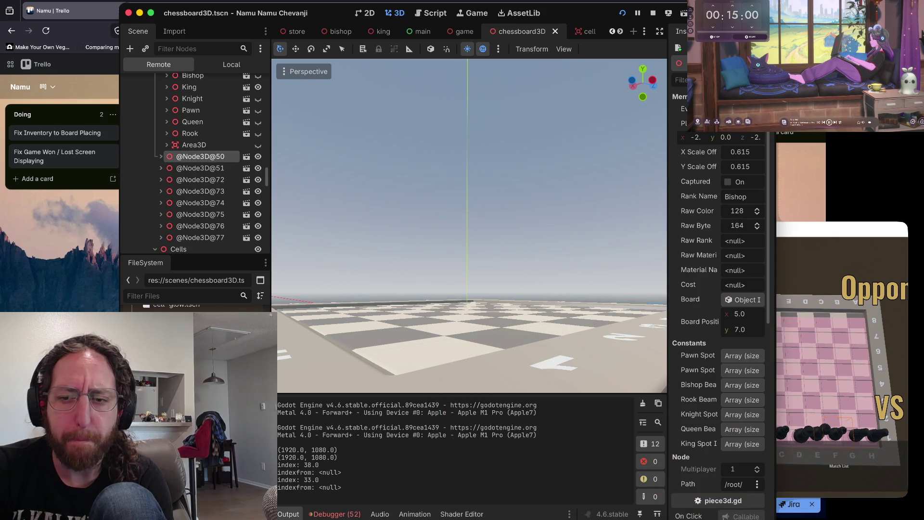
pyautogui.click(161, 156)
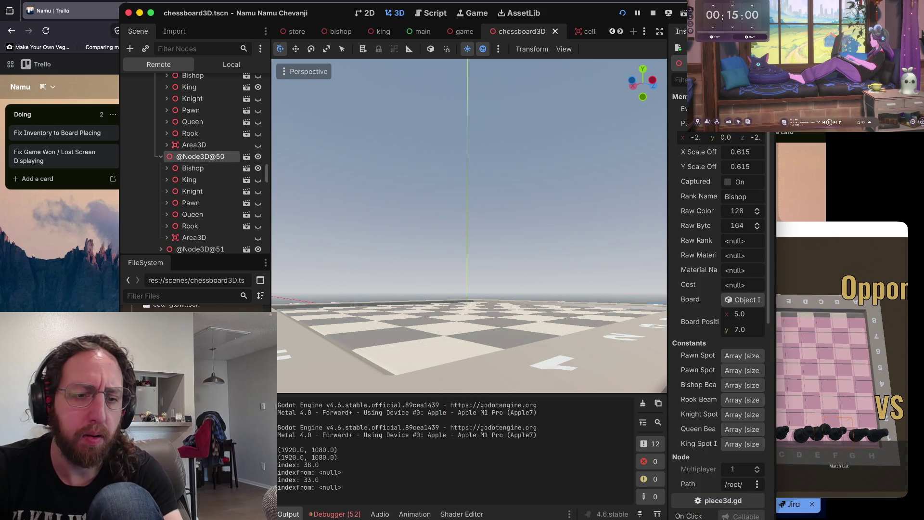
pyautogui.click(335, 514)
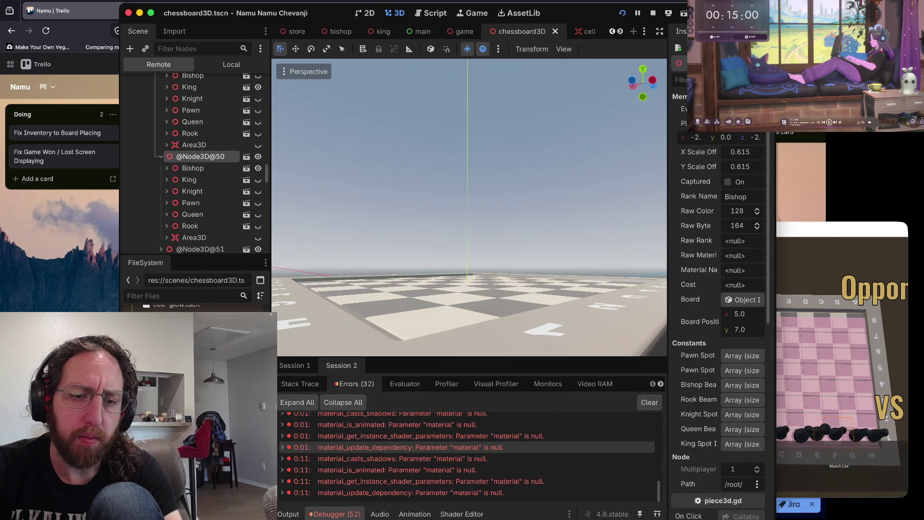
# - Stop the running chess game with F8 and reposition the editor over the Board3D scene
pyautogui.scroll(5, 433, 440)
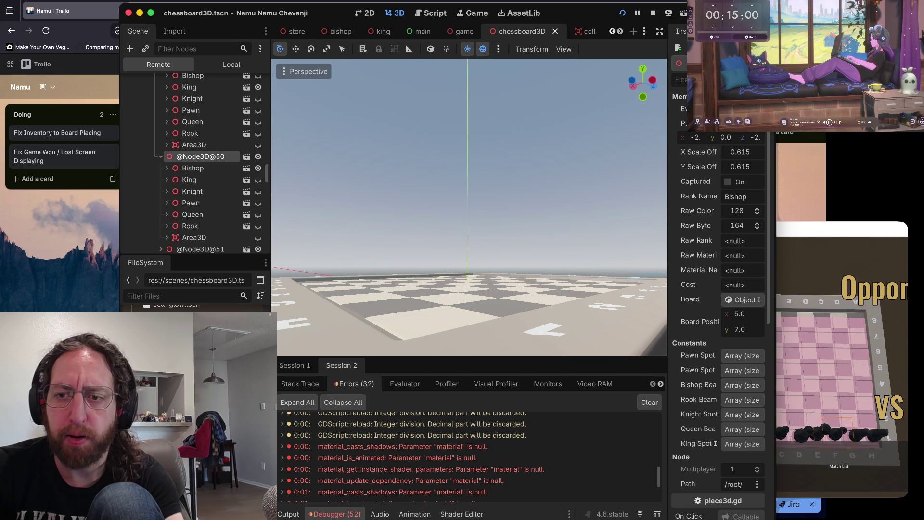
pyautogui.press('super+Tab')
pyautogui.press('F8')
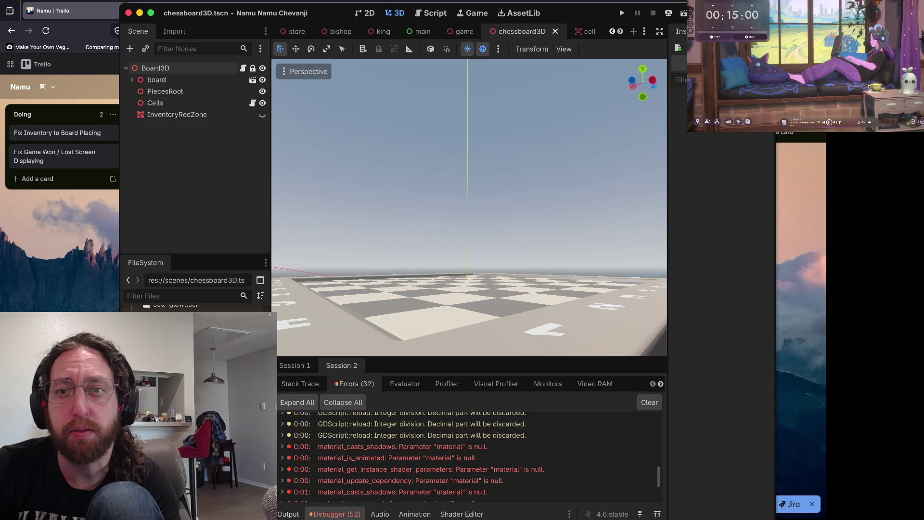
pyautogui.hotkey('ctrl', 'alt', 'Return')
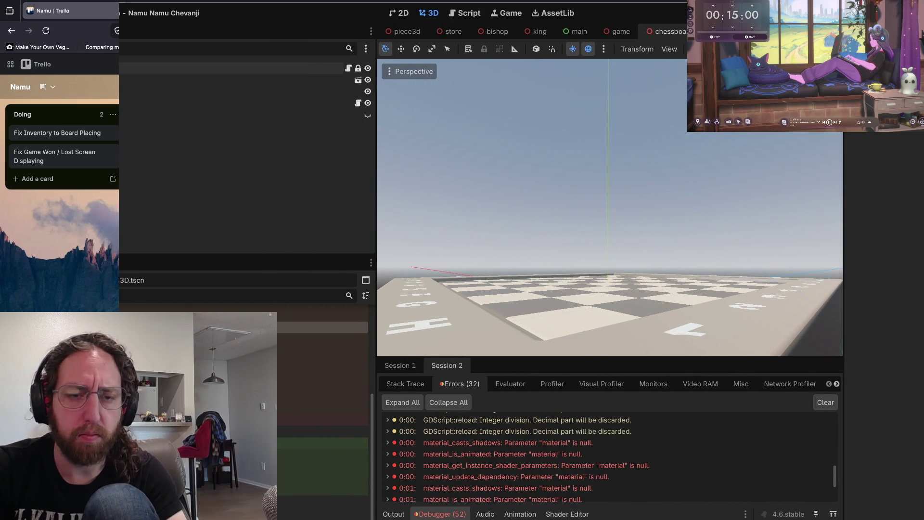
# - Widen the Godot editor in four tiling steps until the chessboard3D scene fills most of the screen
pyautogui.hotkey('ctrl', 'alt', 'Right')
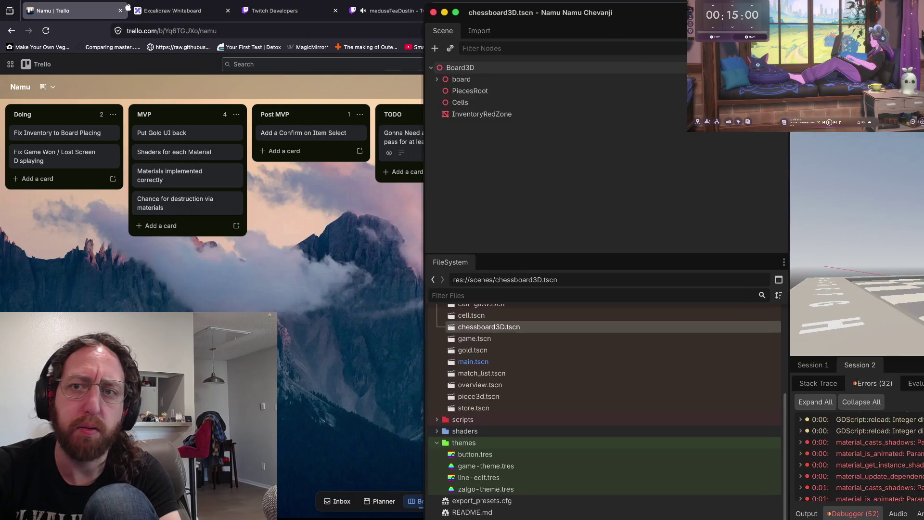
pyautogui.hotkey('ctrl', 'alt', 'Right')
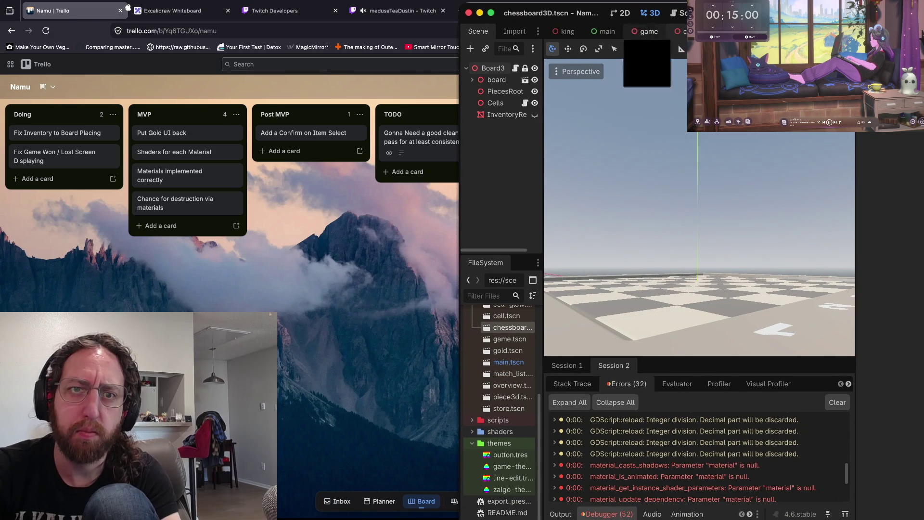
pyautogui.hotkey('ctrl', 'alt', 'Right')
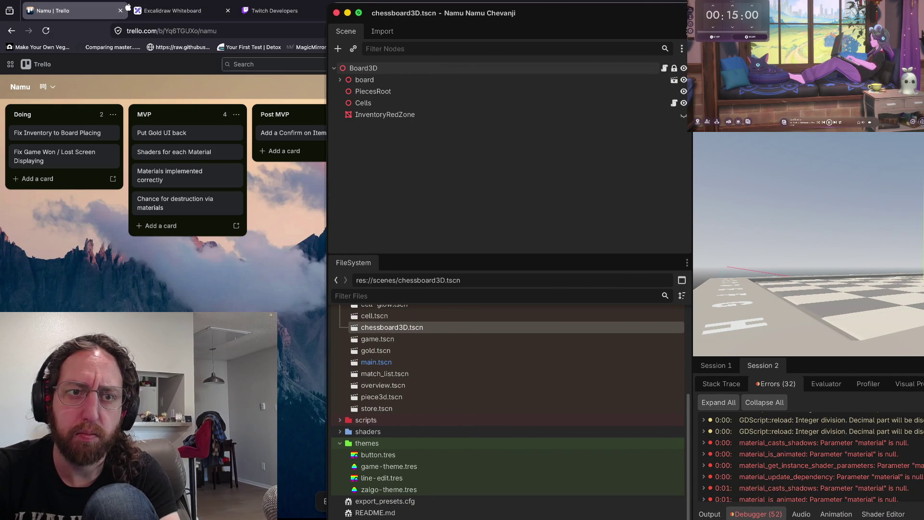
pyautogui.hotkey('ctrl', 'alt', 'Right')
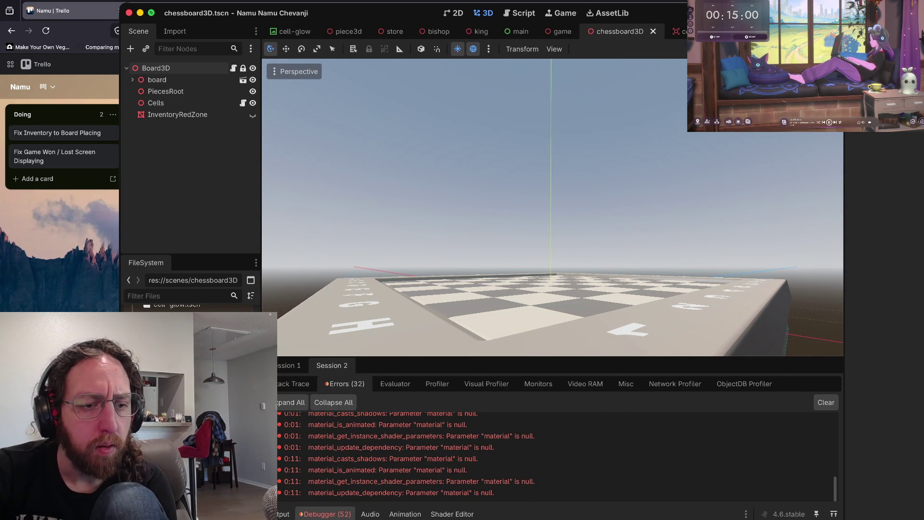
# - Open board3d.gd from the FileSystem dock and jump to the init_pieces function
pyautogui.scroll(5, 190, 337)
pyautogui.scroll(-3, 190, 337)
pyautogui.scroll(-5, 190, 337)
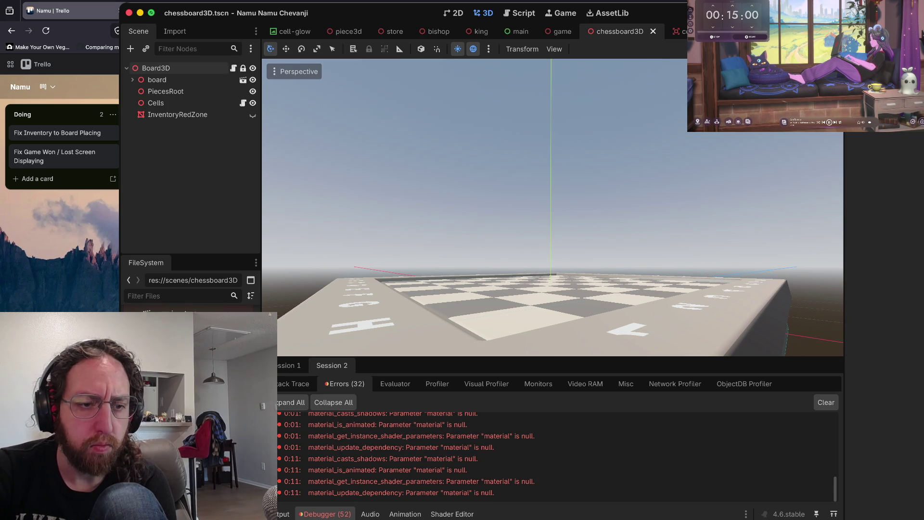
pyautogui.doubleClick(190, 336)
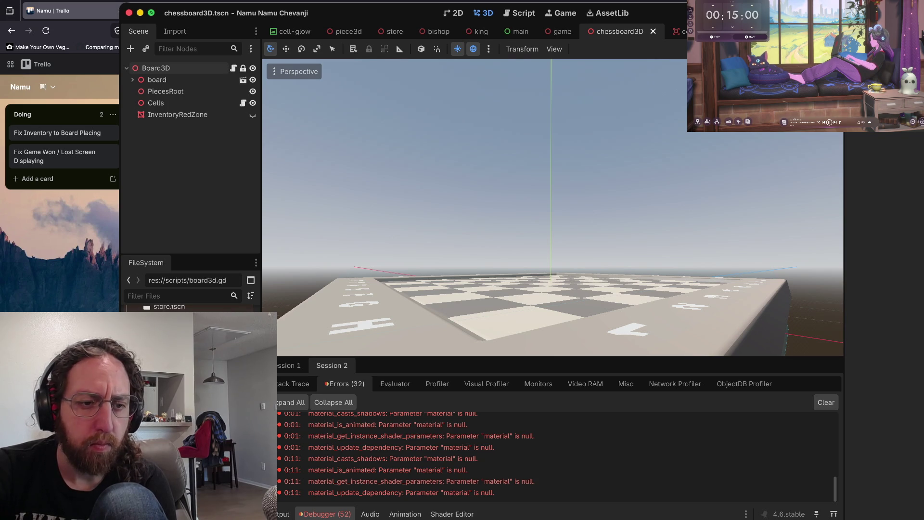
pyautogui.moveTo(511, 316)
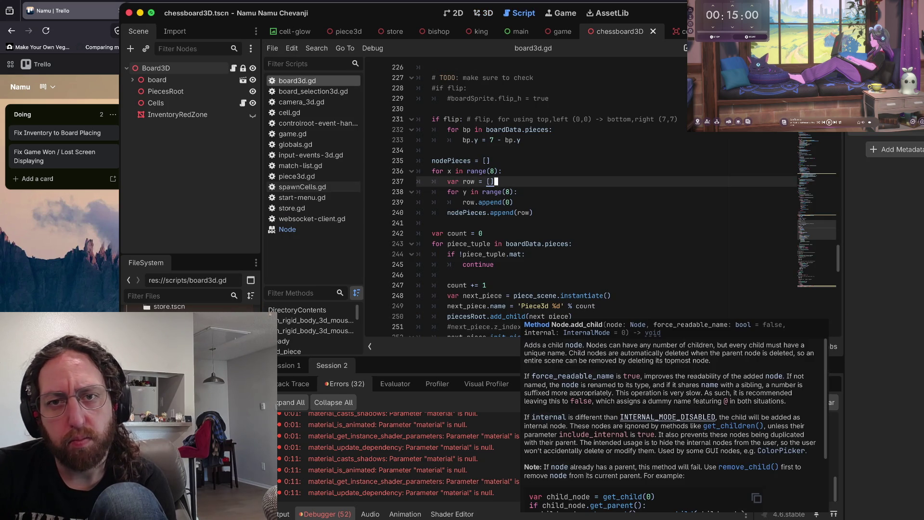
pyautogui.press('super+z')
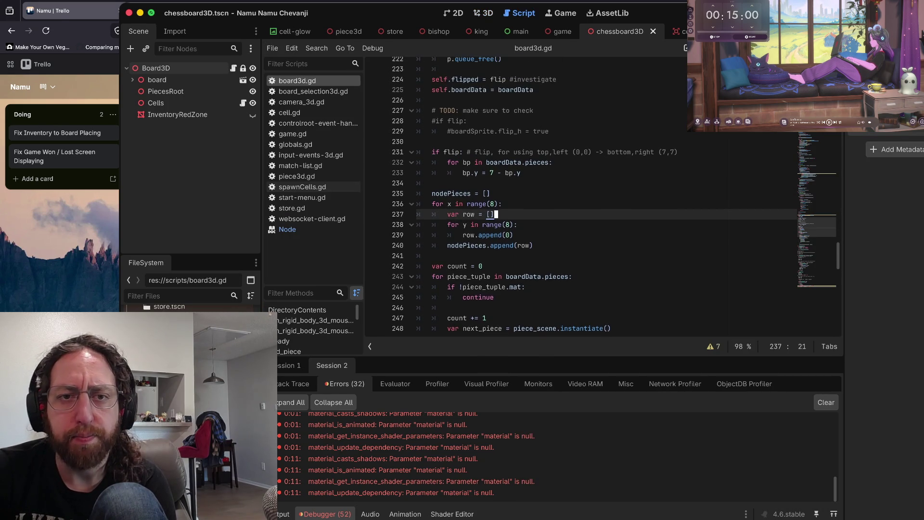
pyautogui.press('Left')
# - Read through init_pieces, placing the caret on lines 230 and 234
pyautogui.scroll(2, 601, 198)
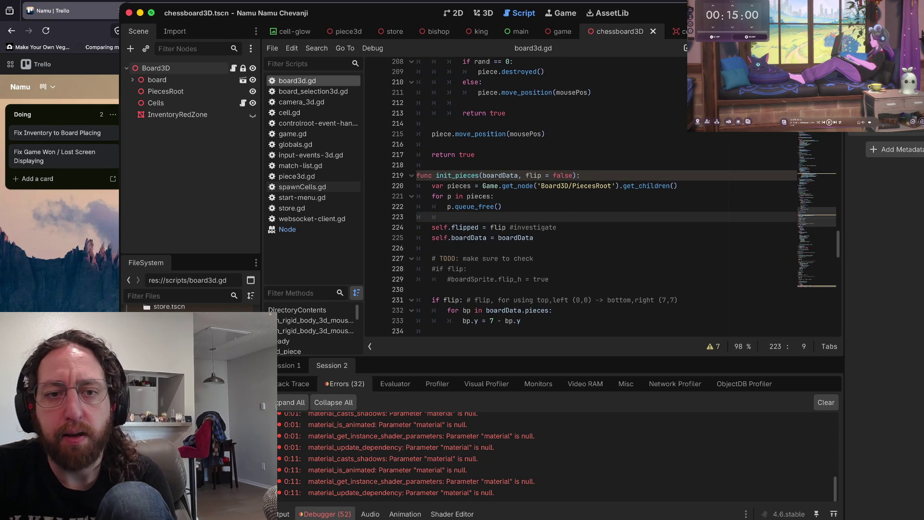
pyautogui.scroll(-4, 602, 197)
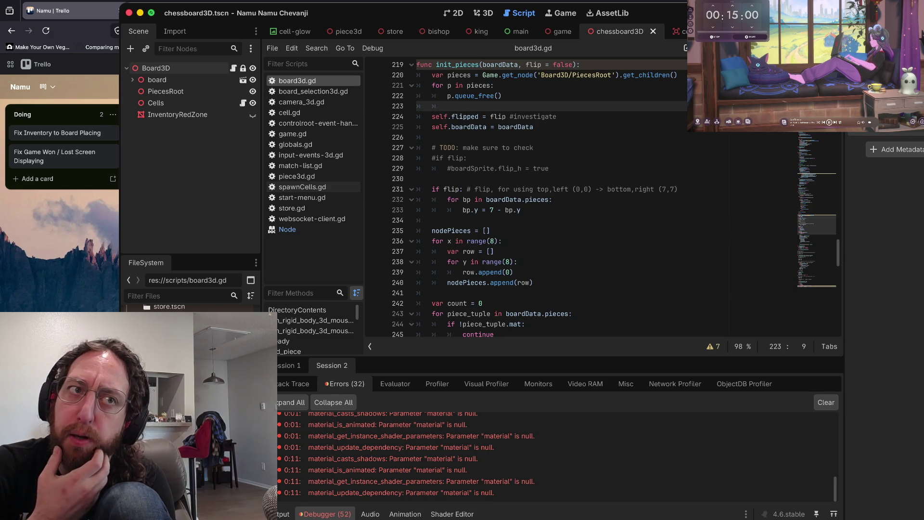
pyautogui.scroll(-2, 601, 197)
pyautogui.click(419, 139)
pyautogui.scroll(-2, 613, 199)
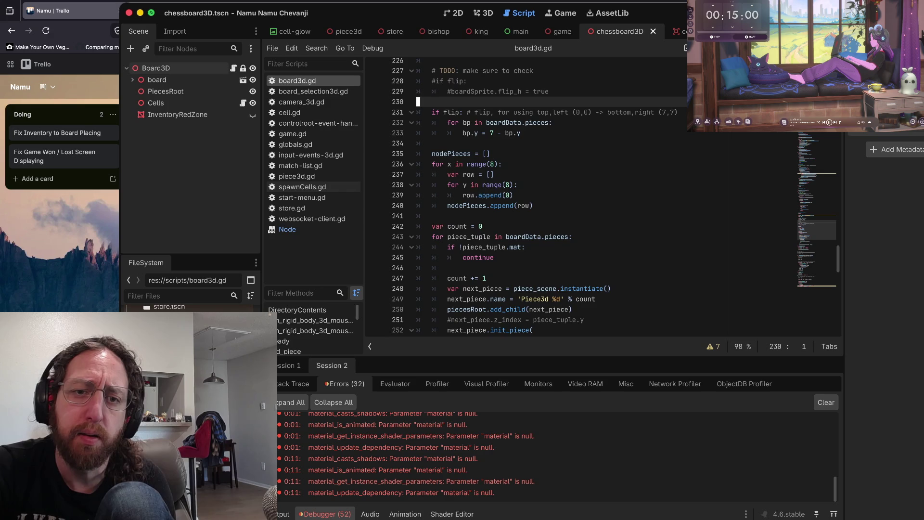
pyautogui.click(433, 143)
pyautogui.scroll(-2, 602, 197)
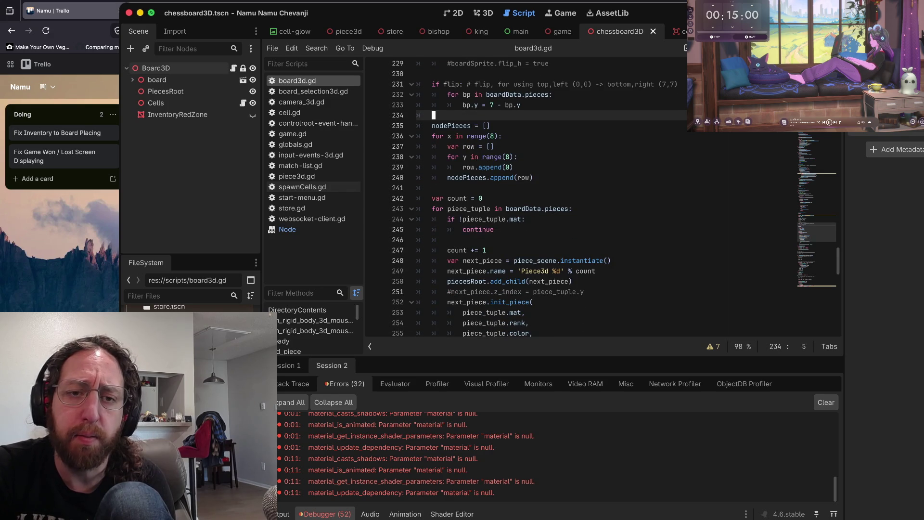
pyautogui.scroll(-2, 602, 197)
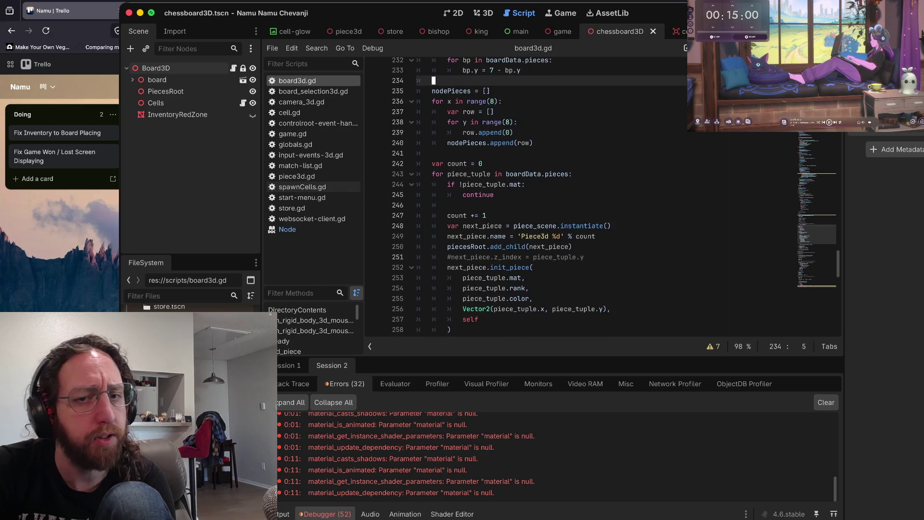
# - Continue through the piece-spawning code at lines 241, 246 and 259, then scroll back up
pyautogui.click(433, 160)
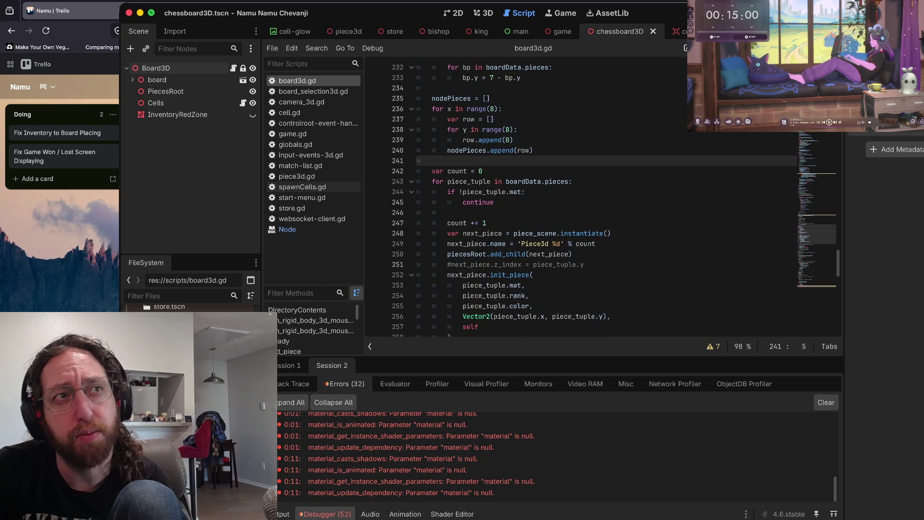
pyautogui.scroll(-2, 602, 198)
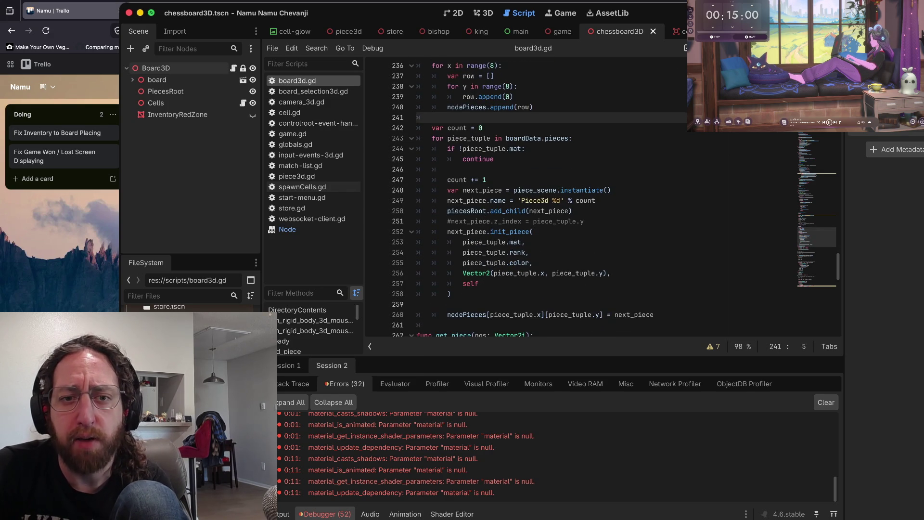
pyautogui.click(449, 171)
pyautogui.scroll(-5, 601, 197)
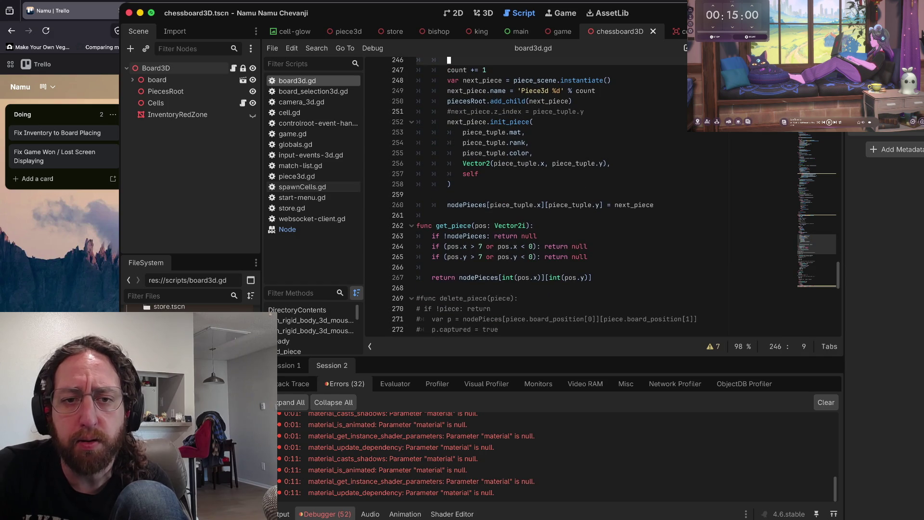
pyautogui.click(452, 191)
pyautogui.press('Down')
pyautogui.scroll(-1, 602, 193)
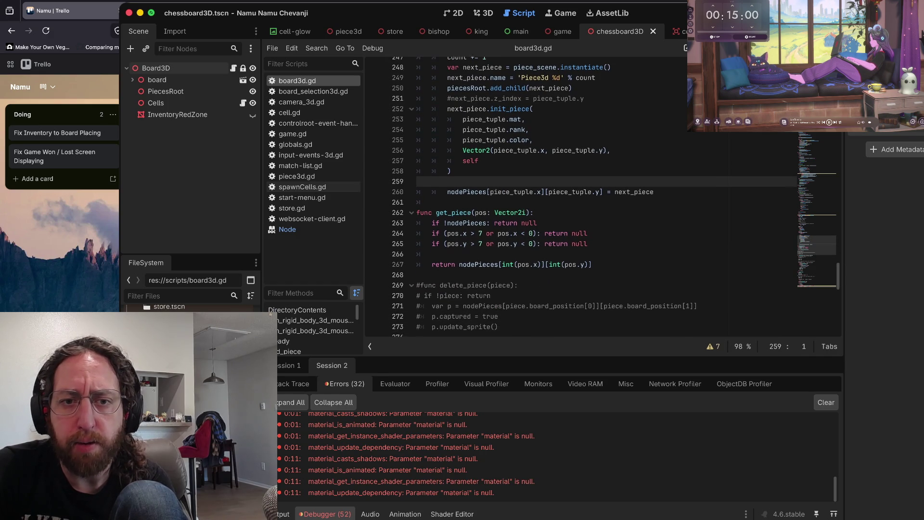
pyautogui.scroll(-3, 601, 197)
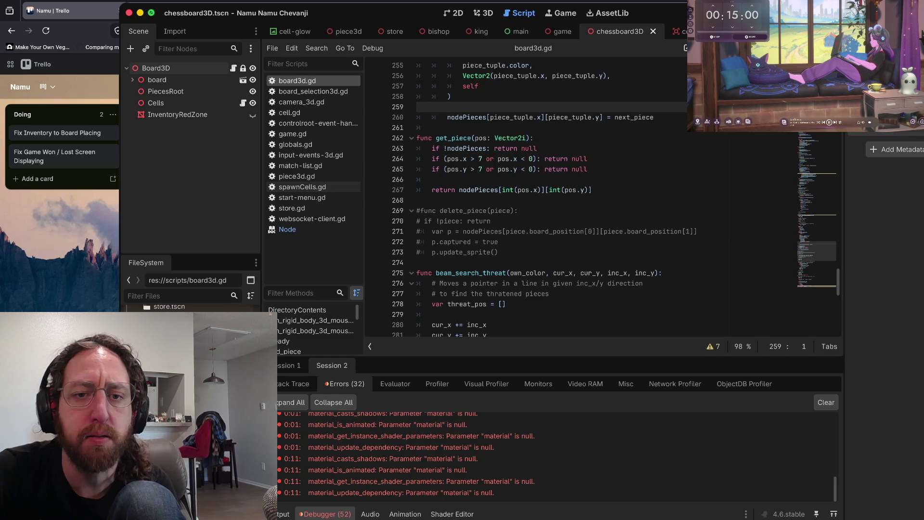
pyautogui.scroll(10, 602, 197)
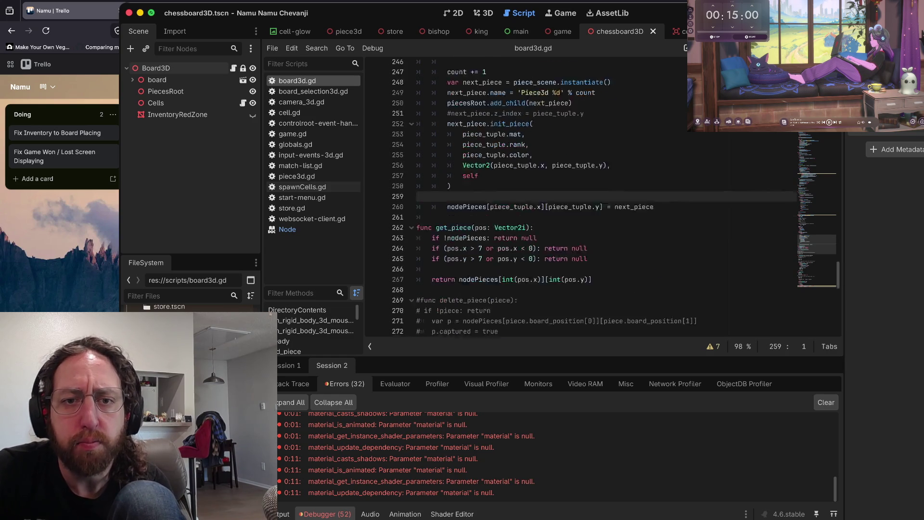
pyautogui.scroll(6, 601, 197)
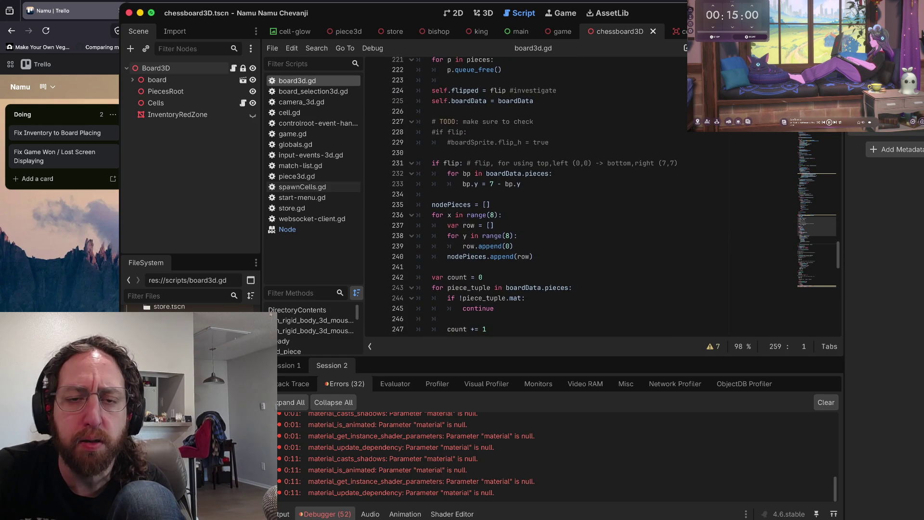
pyautogui.scroll(10, 601, 198)
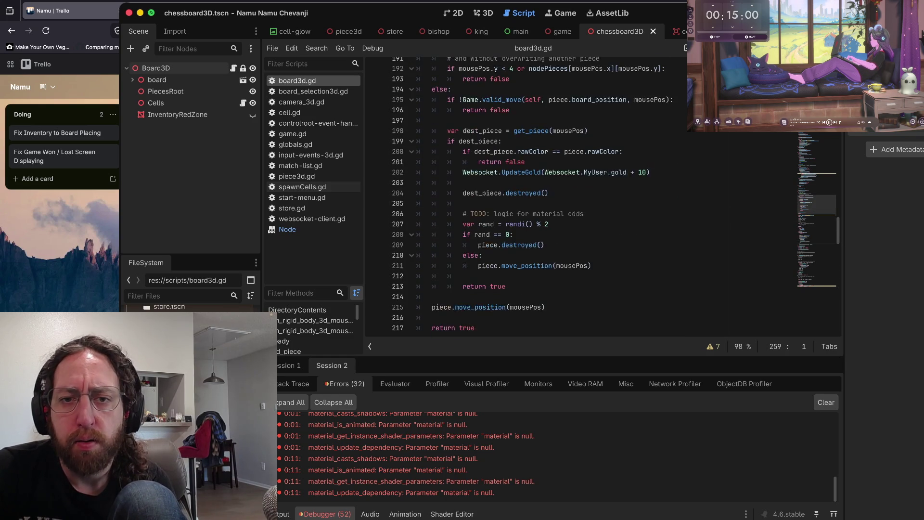
pyautogui.scroll(10, 602, 197)
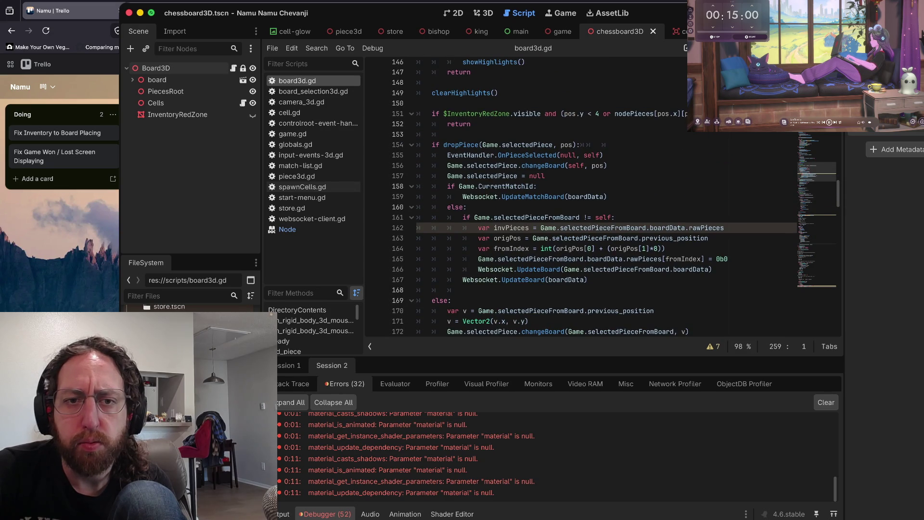
pyautogui.scroll(9, 601, 197)
pyautogui.scroll(5, 601, 197)
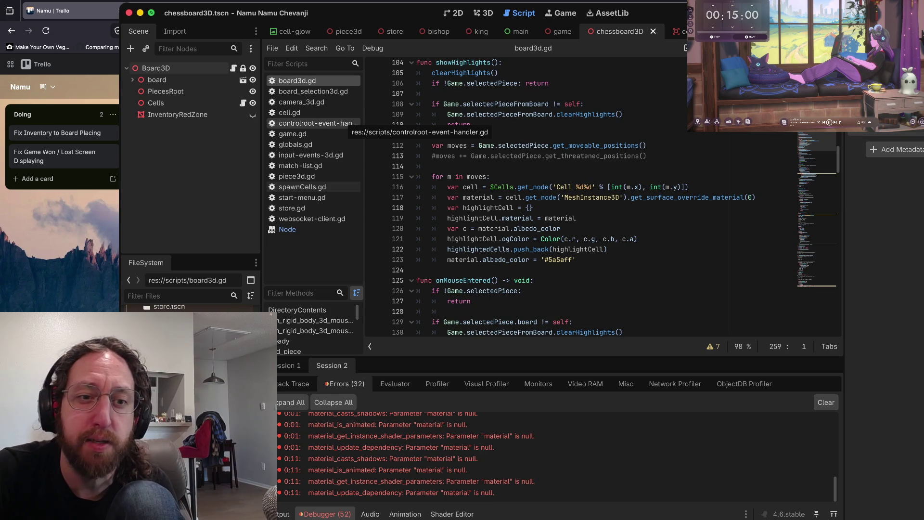
pyautogui.scroll(2, 601, 198)
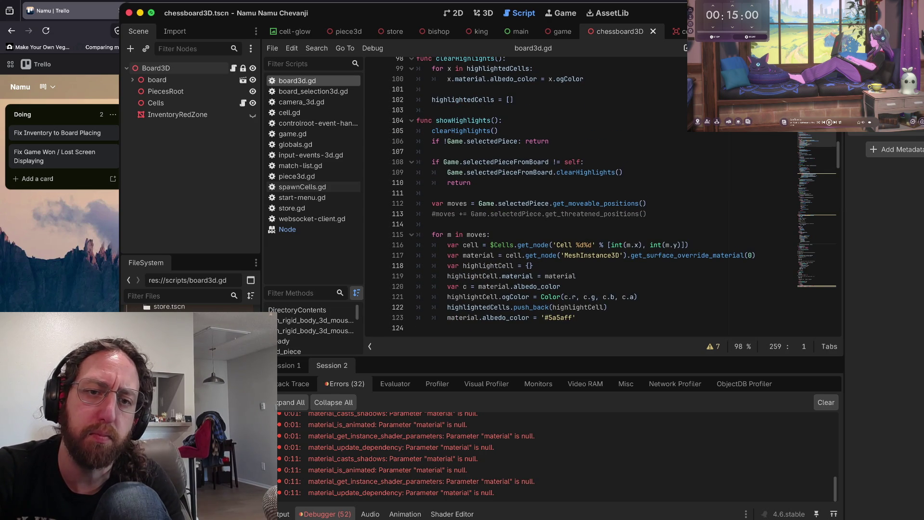
pyautogui.click(481, 153)
pyautogui.scroll(3, 597, 202)
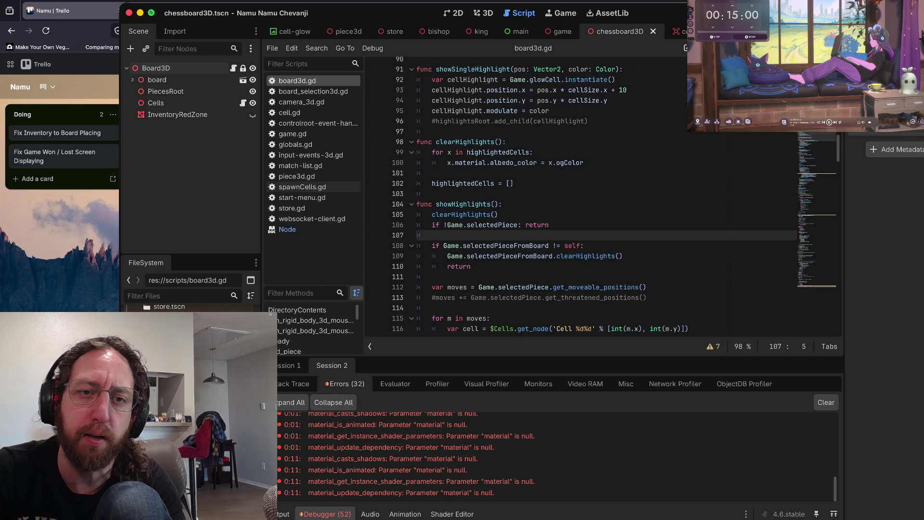
pyautogui.scroll(2, 577, 202)
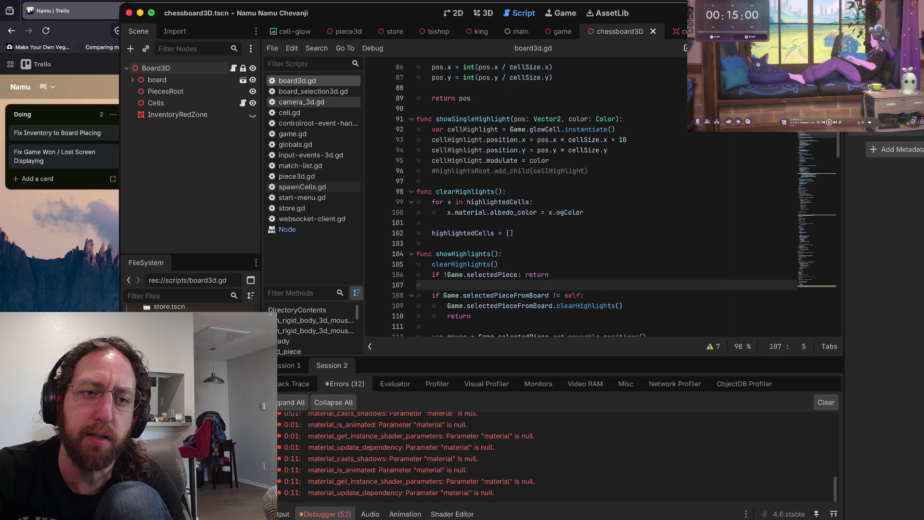
pyautogui.scroll(2, 190, 308)
pyautogui.scroll(2, 190, 308)
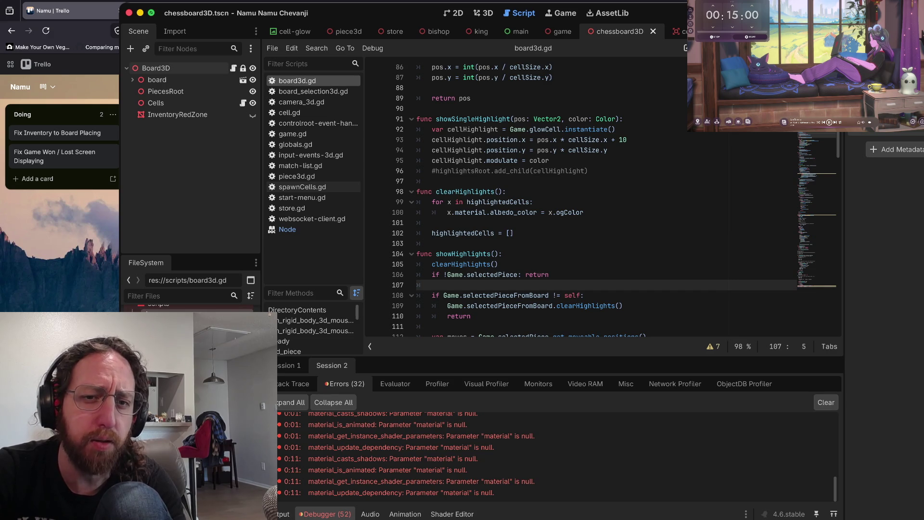
pyautogui.scroll(-15, 461, 192)
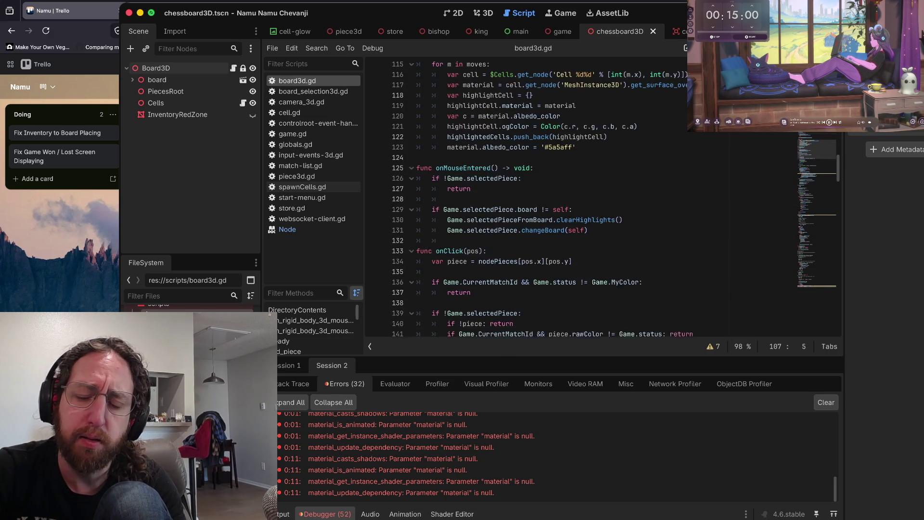
pyautogui.scroll(-1, 613, 199)
pyautogui.click(418, 117)
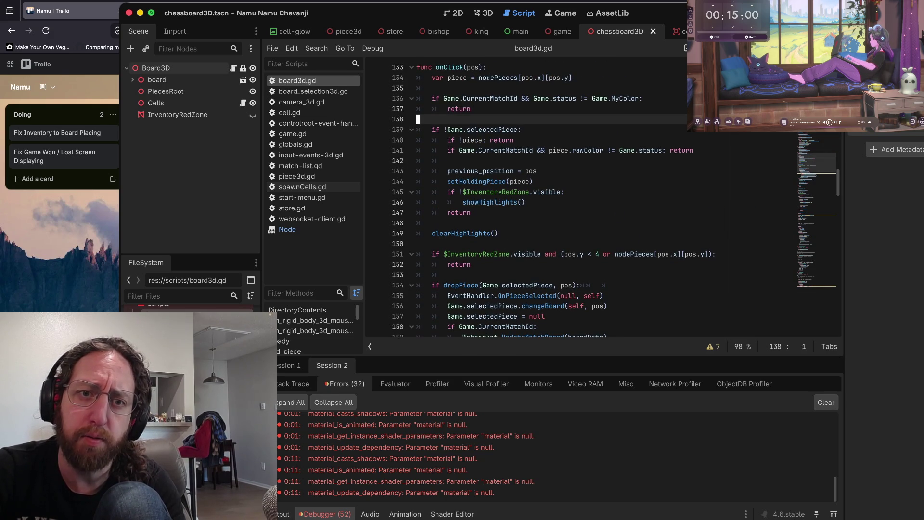
pyautogui.scroll(-2, 616, 199)
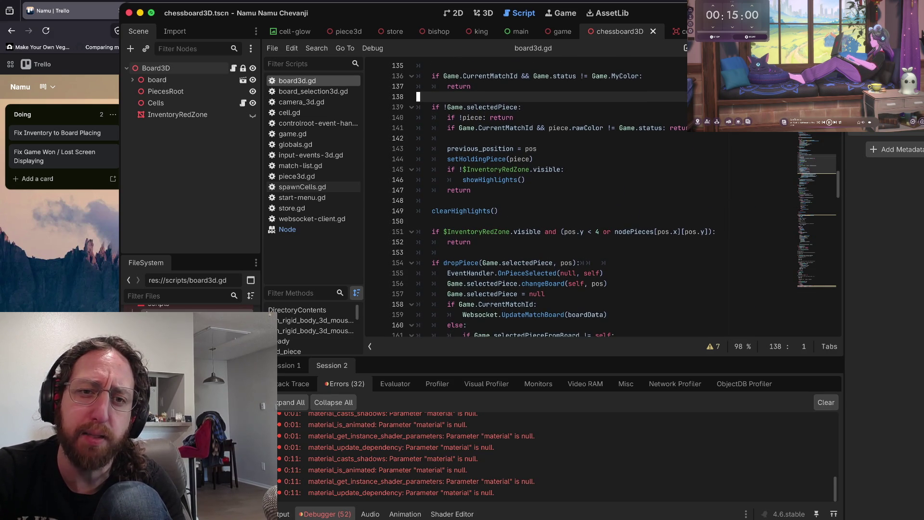
pyautogui.scroll(-10, 613, 199)
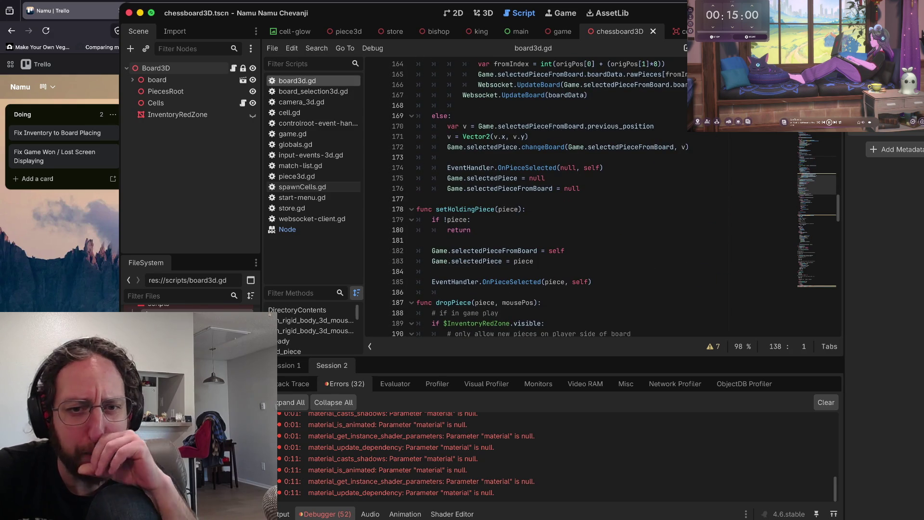
pyautogui.scroll(-20, 615, 199)
pyautogui.scroll(-11, 616, 200)
pyautogui.scroll(-10, 577, 192)
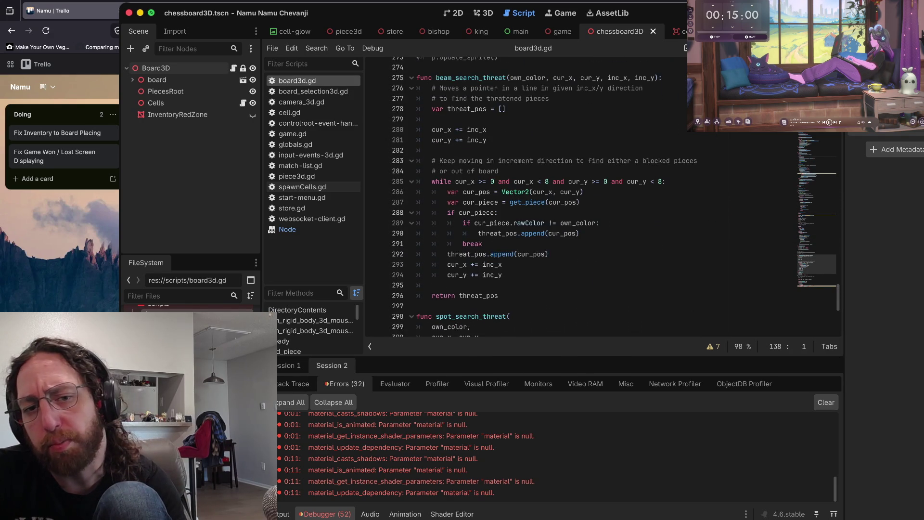
pyautogui.scroll(7, 577, 193)
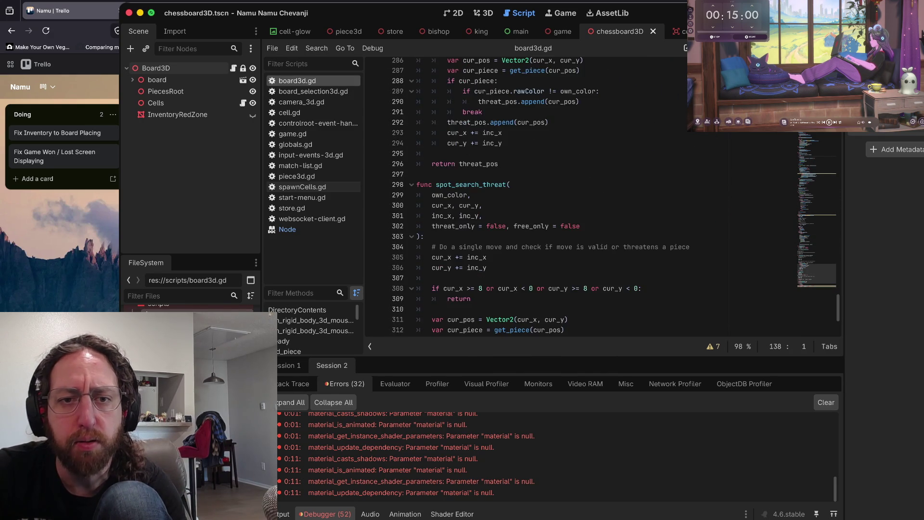
pyautogui.scroll(1, 578, 193)
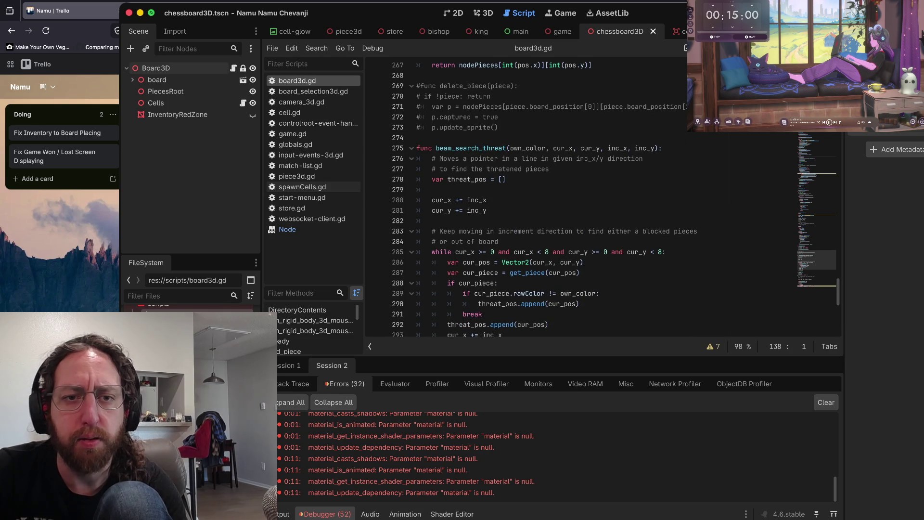
pyautogui.click(417, 139)
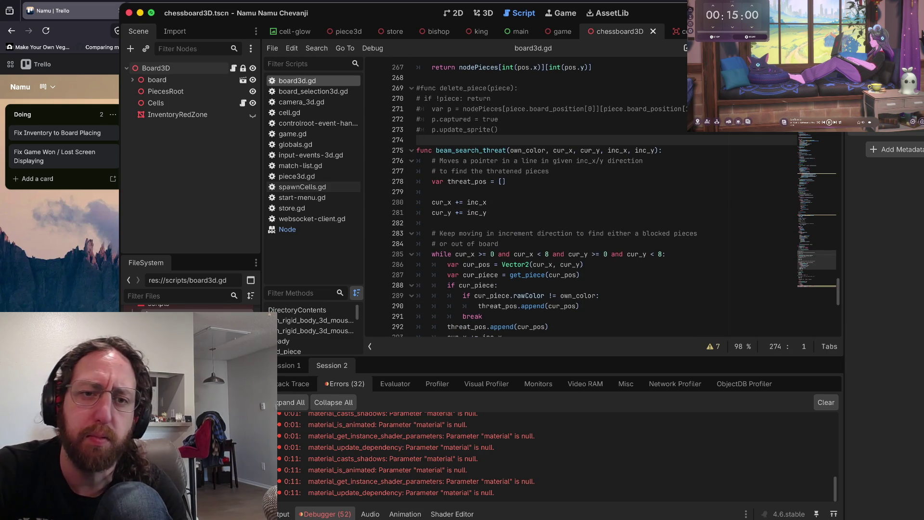
pyautogui.scroll(4, 577, 193)
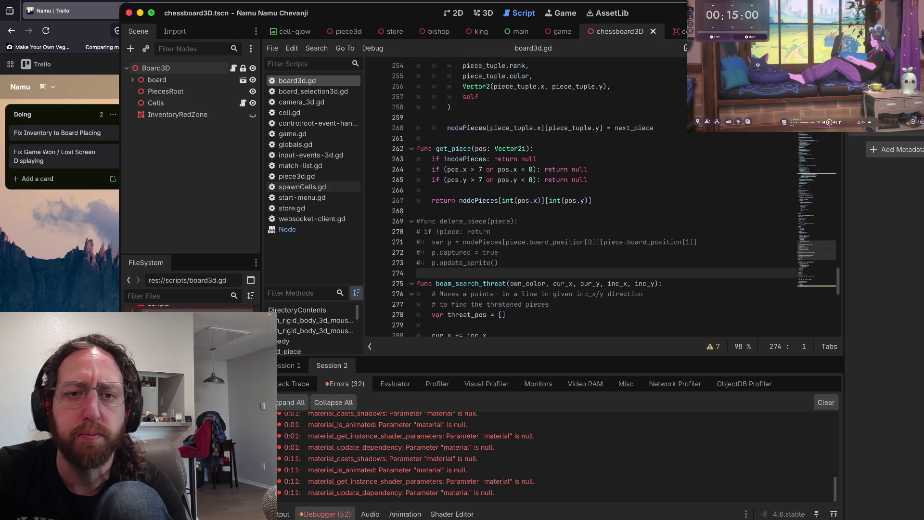
pyautogui.click(482, 138)
pyautogui.click(481, 117)
pyautogui.scroll(3, 578, 192)
pyautogui.scroll(1, 613, 199)
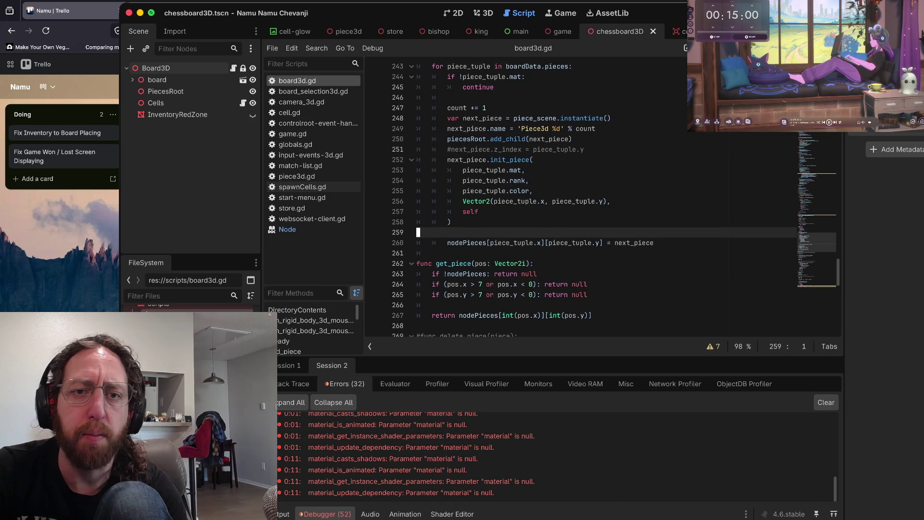
pyautogui.click(449, 98)
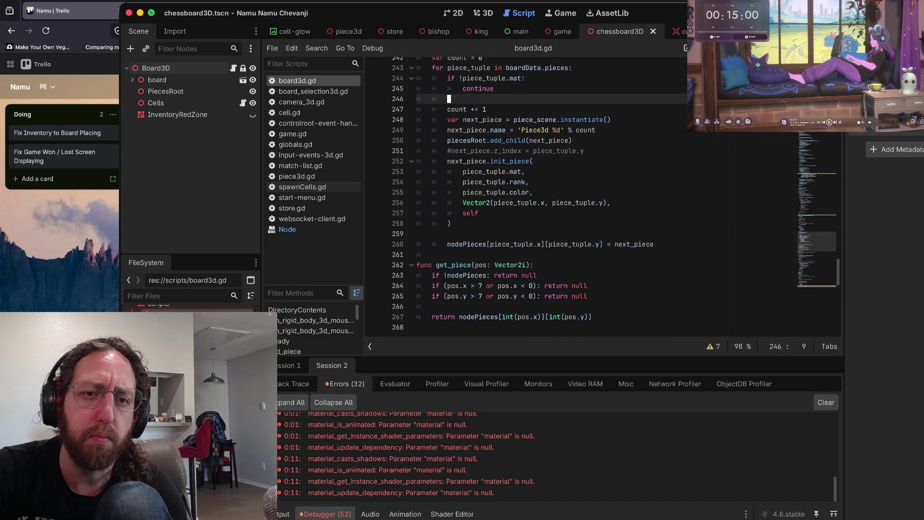
pyautogui.scroll(2, 577, 193)
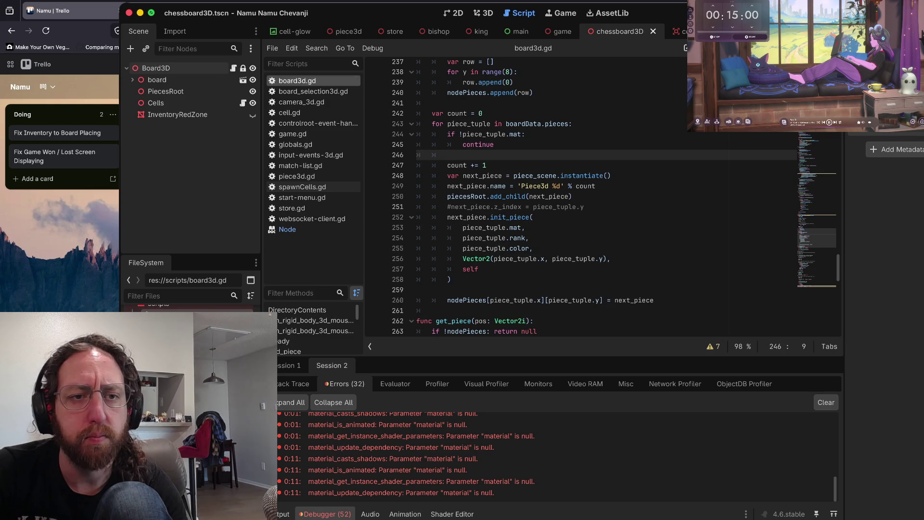
pyautogui.click(292, 134)
# - Browse the websocket-client.gd and piece3d.gd scripts, then return to board3d.gd
pyautogui.scroll(10, 529, 197)
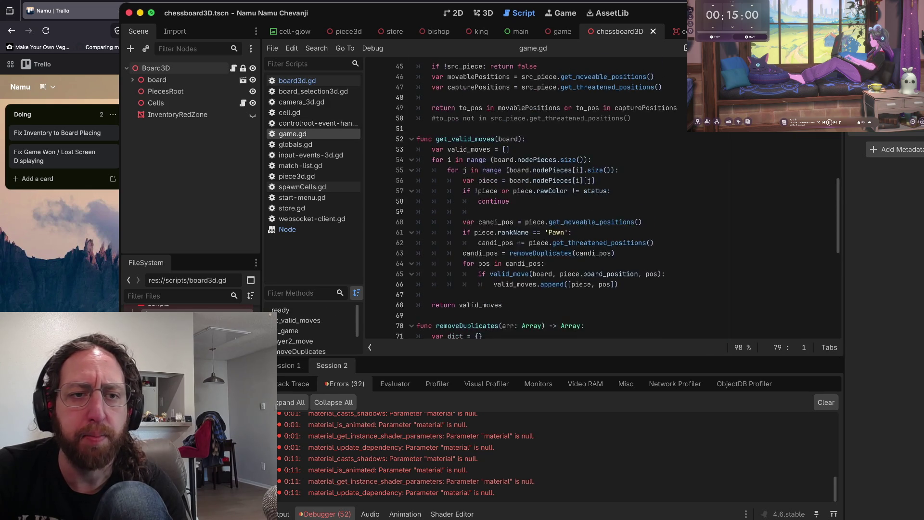
pyautogui.scroll(2, 529, 198)
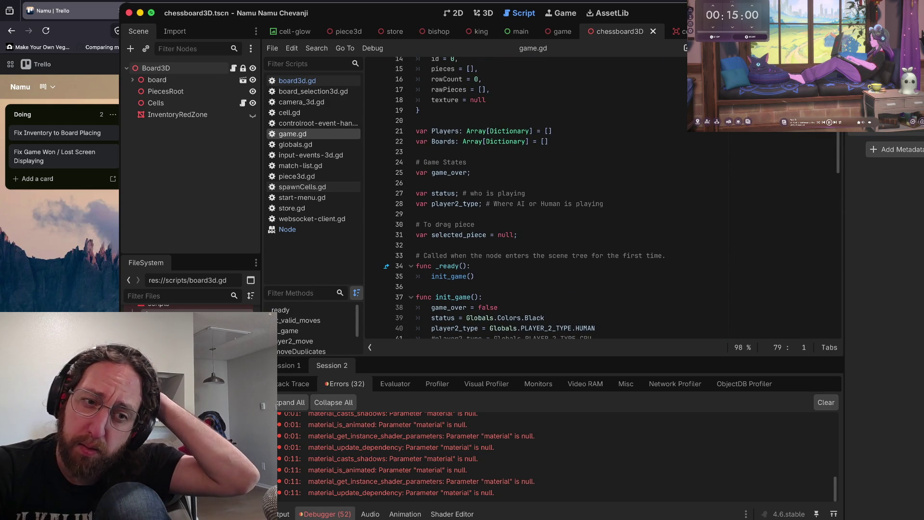
pyautogui.click(312, 218)
pyautogui.scroll(4, 558, 264)
pyautogui.scroll(-10, 558, 264)
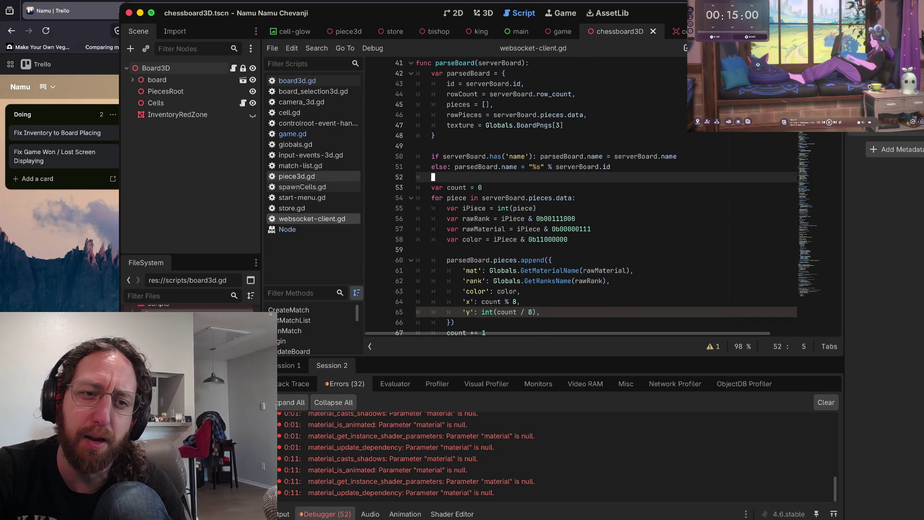
pyautogui.click(296, 177)
pyautogui.scroll(-8, 577, 197)
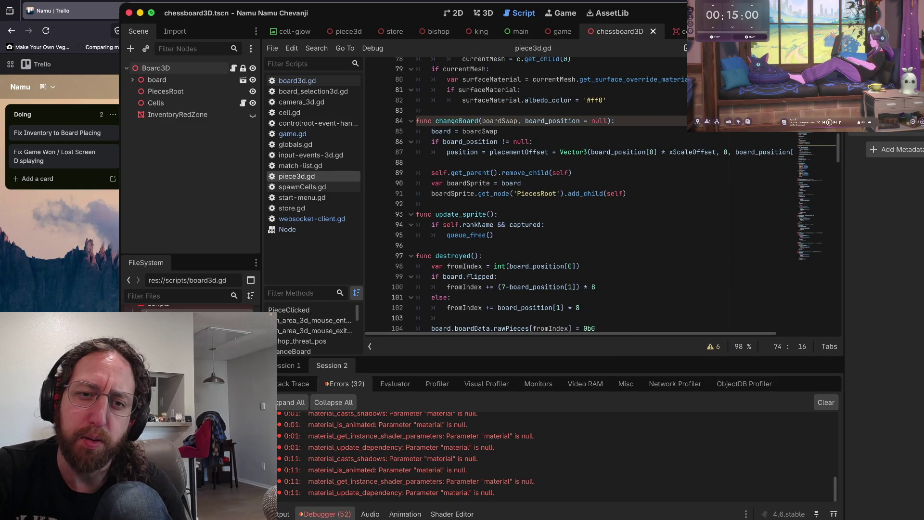
pyautogui.scroll(-3, 577, 198)
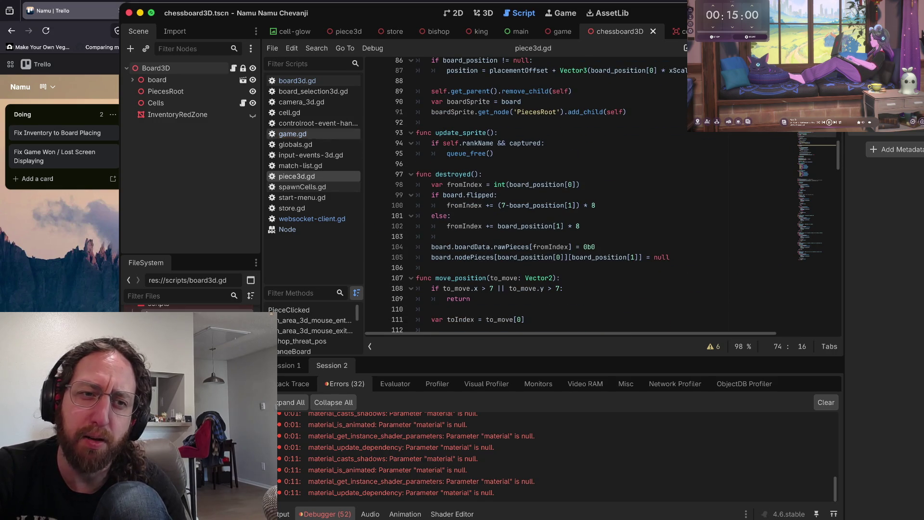
pyautogui.click(297, 80)
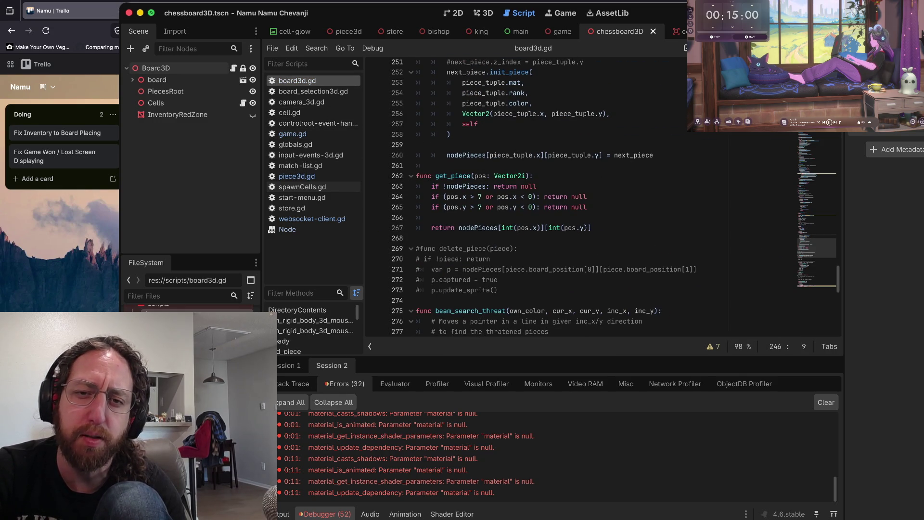
# - Walk back up init_pieces in board3d.gd from line 259 to line 223
pyautogui.scroll(1, 601, 197)
pyautogui.click(433, 178)
pyautogui.scroll(4, 601, 198)
pyautogui.scroll(1, 601, 198)
pyautogui.click(448, 171)
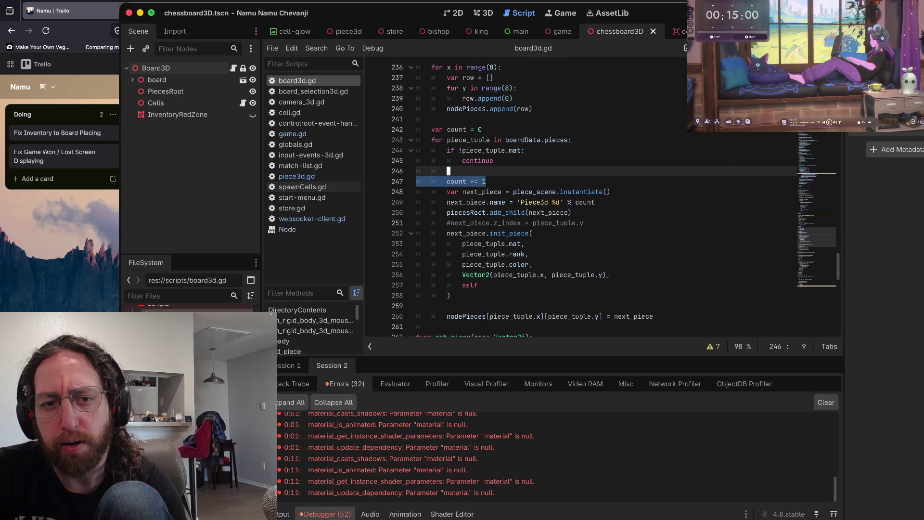
pyautogui.click(433, 118)
pyautogui.scroll(4, 601, 197)
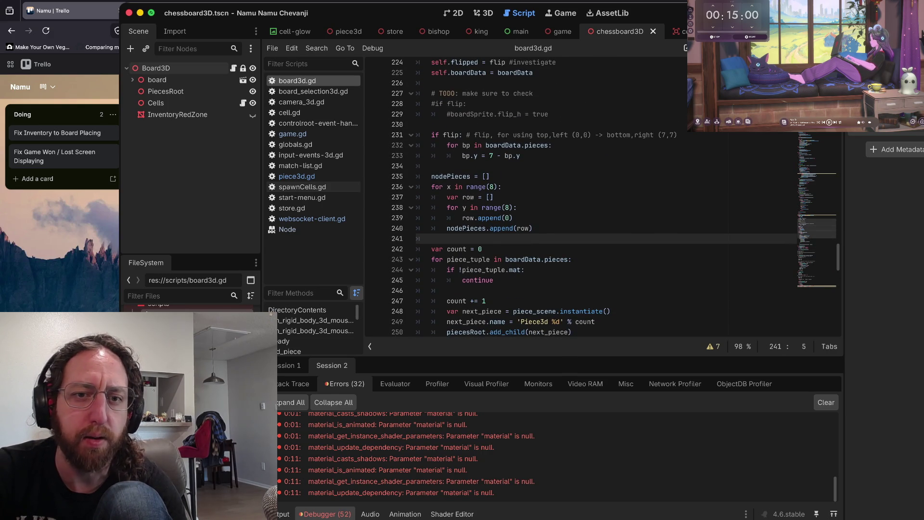
pyautogui.click(433, 170)
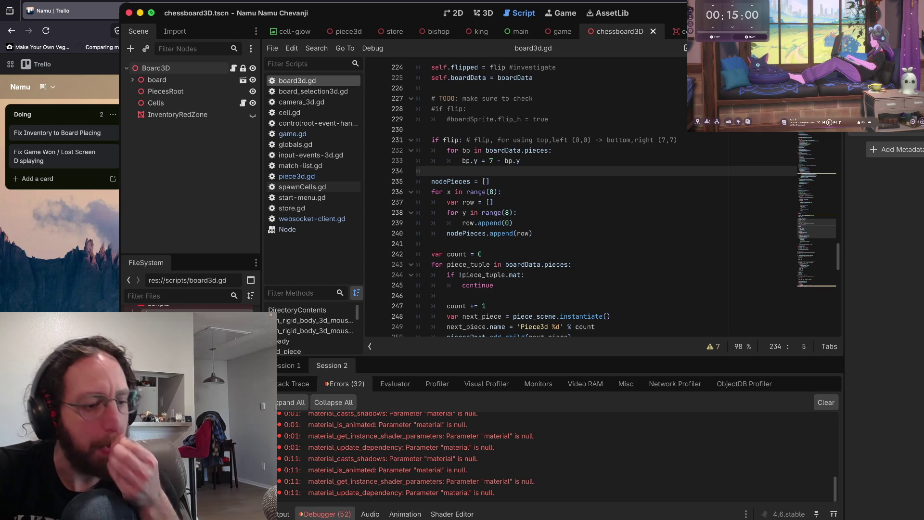
pyautogui.click(433, 130)
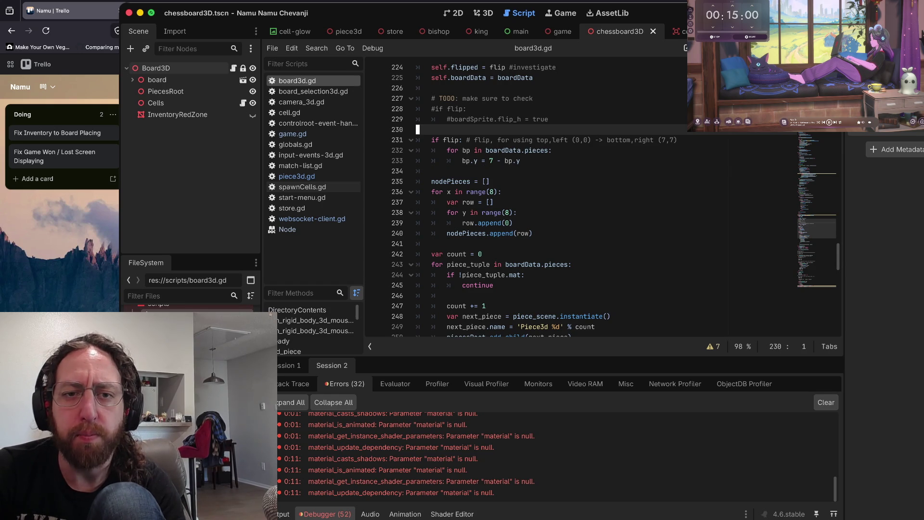
pyautogui.scroll(2, 601, 197)
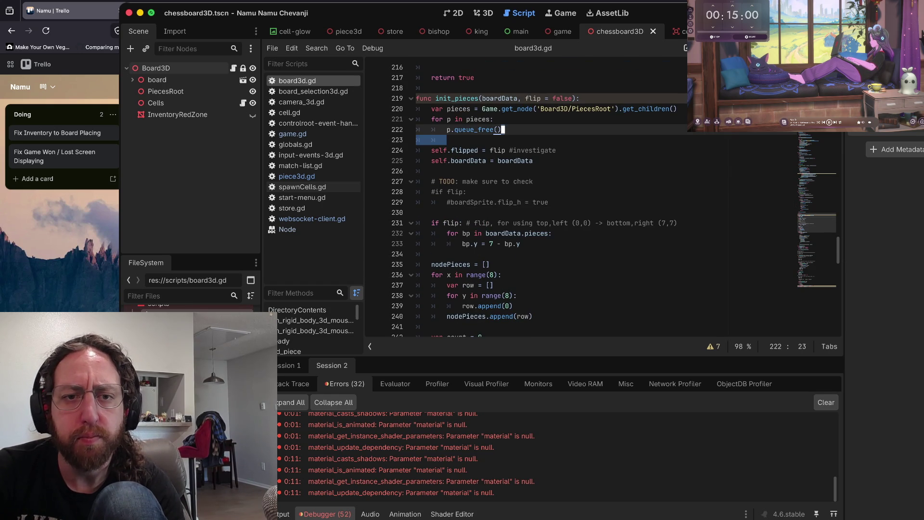
pyautogui.click(448, 139)
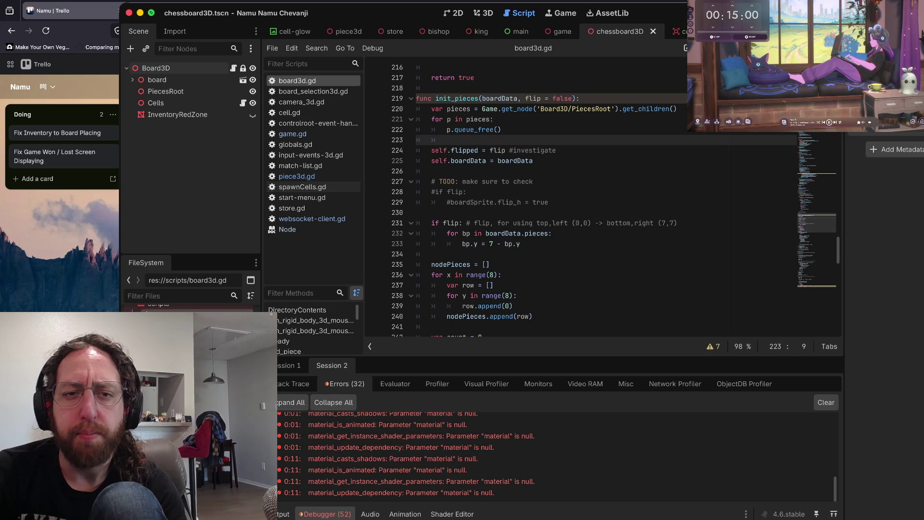
# - Set a breakpoint at board3d.gd line 224, run the game, log in, then clear it and resume
pyautogui.click(375, 150)
pyautogui.scroll(2, 376, 150)
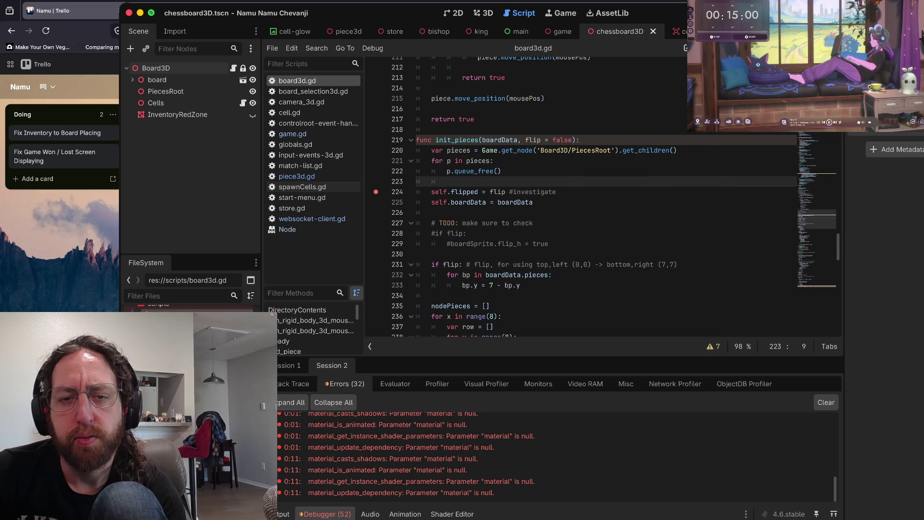
pyautogui.press('super+b')
pyautogui.write('bo')
pyautogui.press('Return')
pyautogui.press('super+backslash')
pyautogui.press('F12')
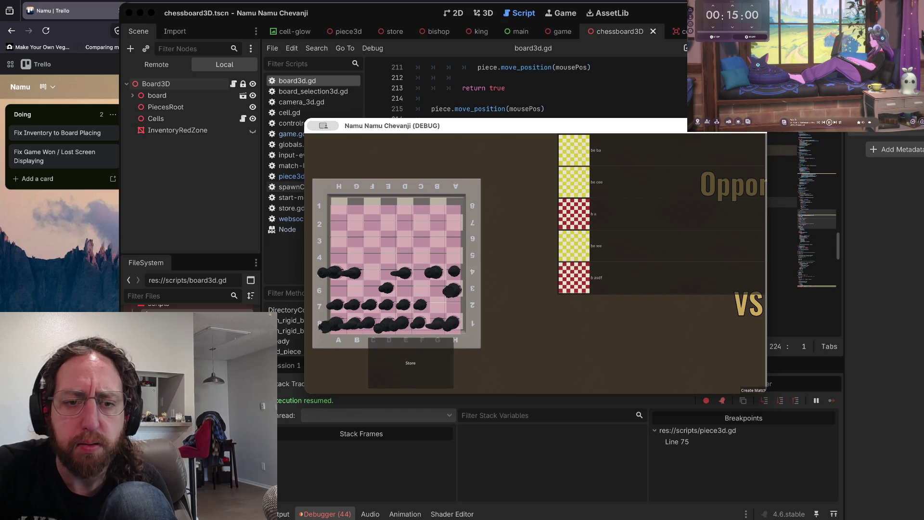
# - Add a breakpoint at board3d.gd line 220 and open the game's inventory to pause in init_pieces
pyautogui.click(411, 363)
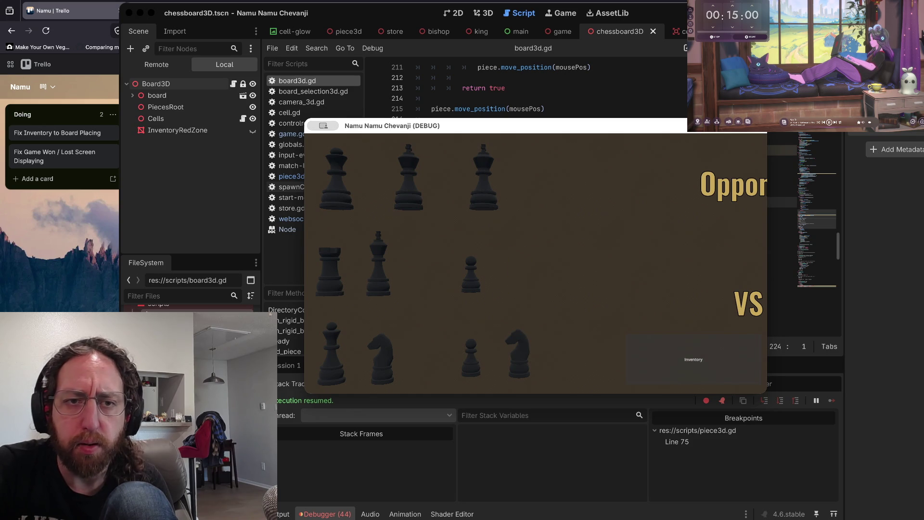
pyautogui.click(464, 78)
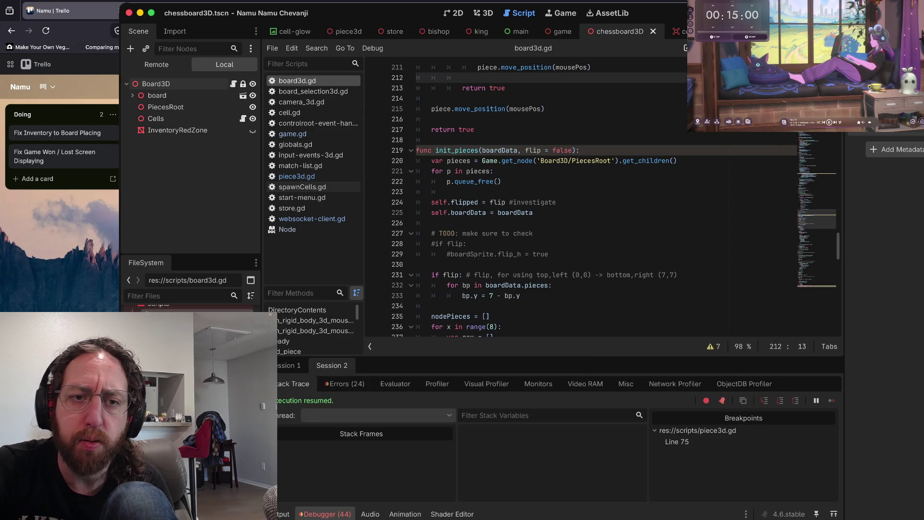
pyautogui.click(376, 161)
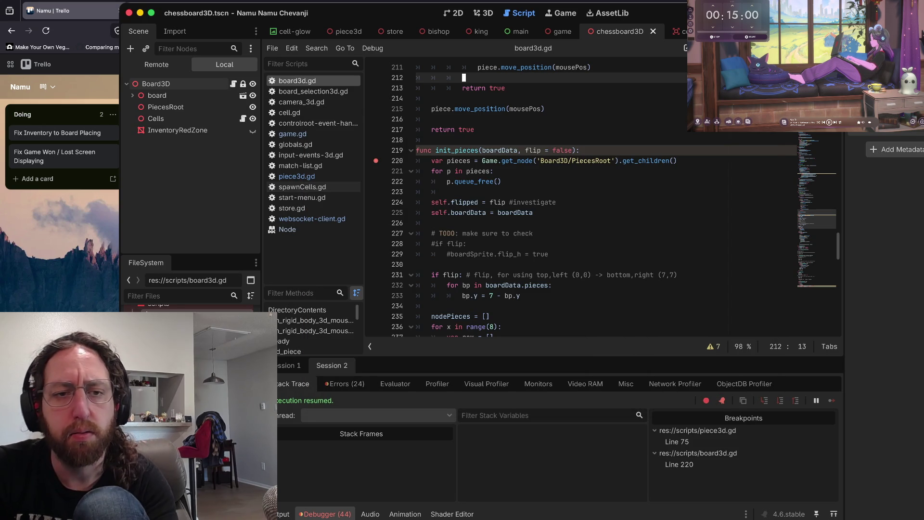
pyautogui.press('super+Tab')
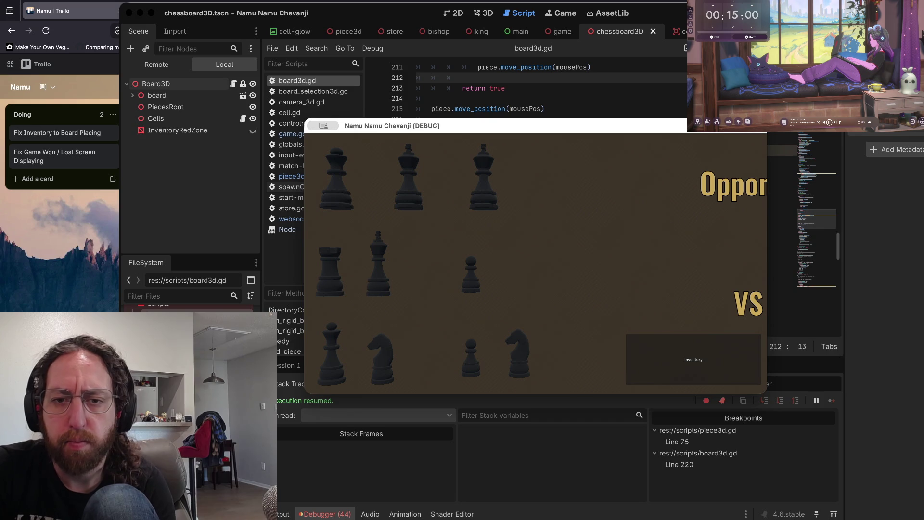
pyautogui.click(693, 358)
# - Jump to the caller at controlroot-event-handler.gd line 93, which invokes init_pieces
pyautogui.moveTo(452, 204)
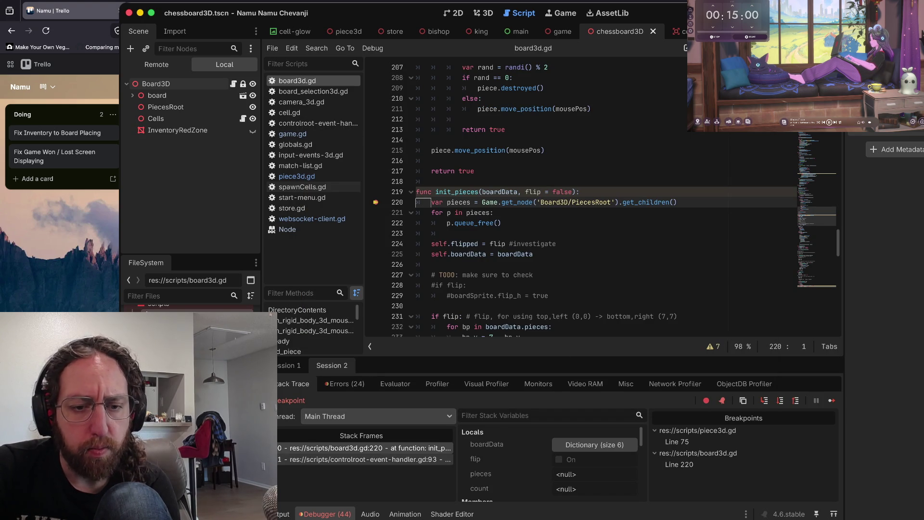
pyautogui.click(360, 459)
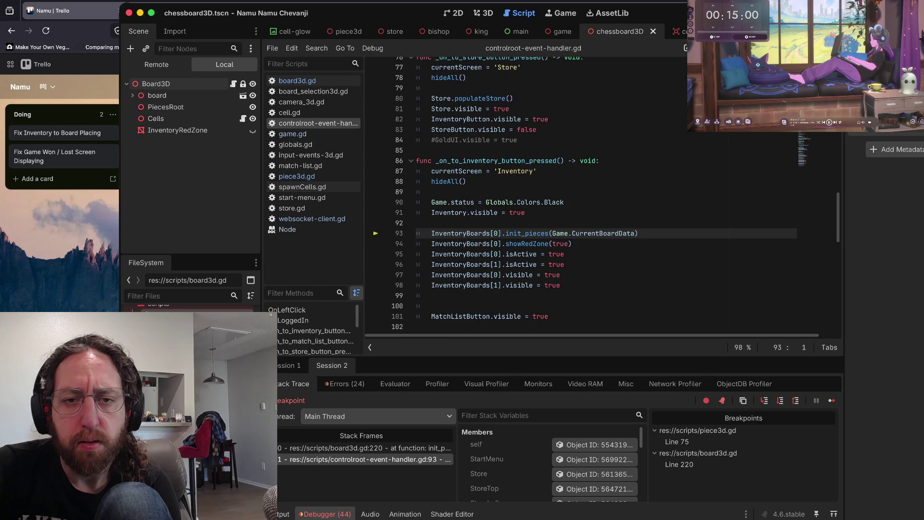
pyautogui.scroll(-1, 577, 197)
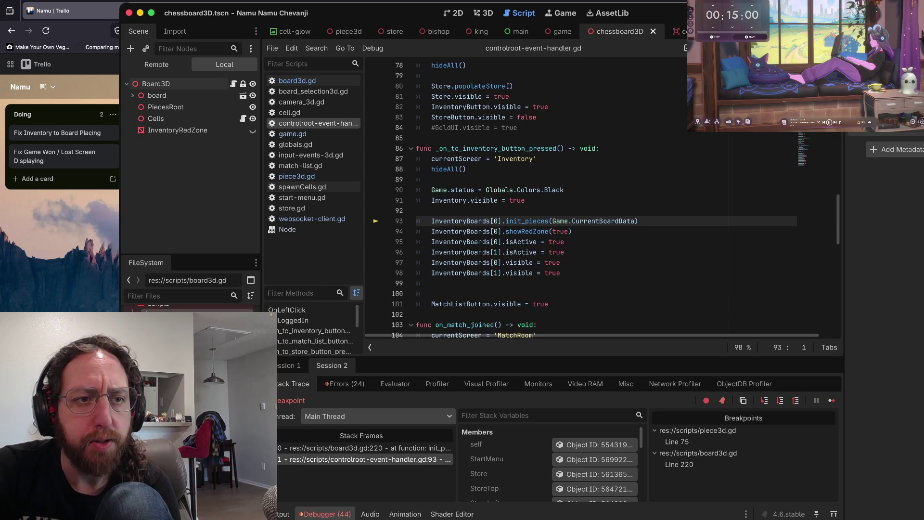
# - In the Remote scene tree, expand Piece3d 1 and inspect InventoryBoard3D, whose Board Data is null
pyautogui.click(156, 64)
pyautogui.scroll(15, 192, 164)
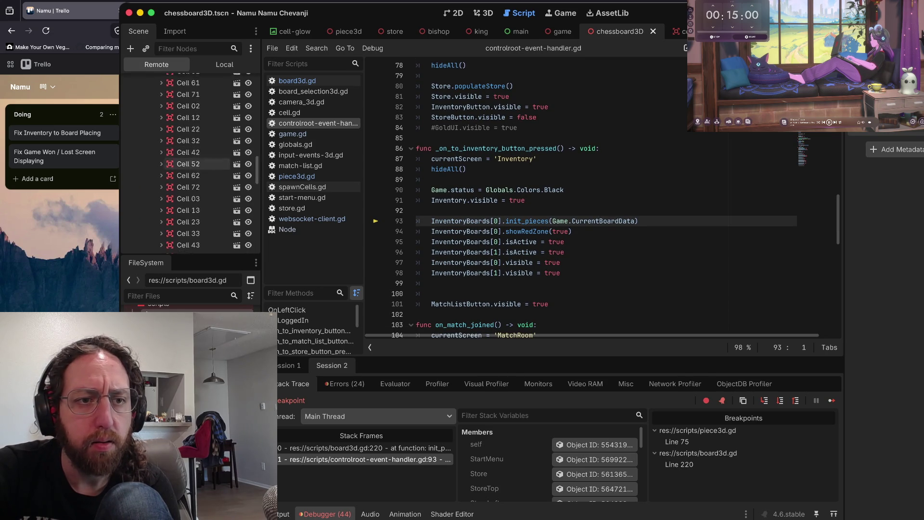
pyautogui.scroll(5, 192, 144)
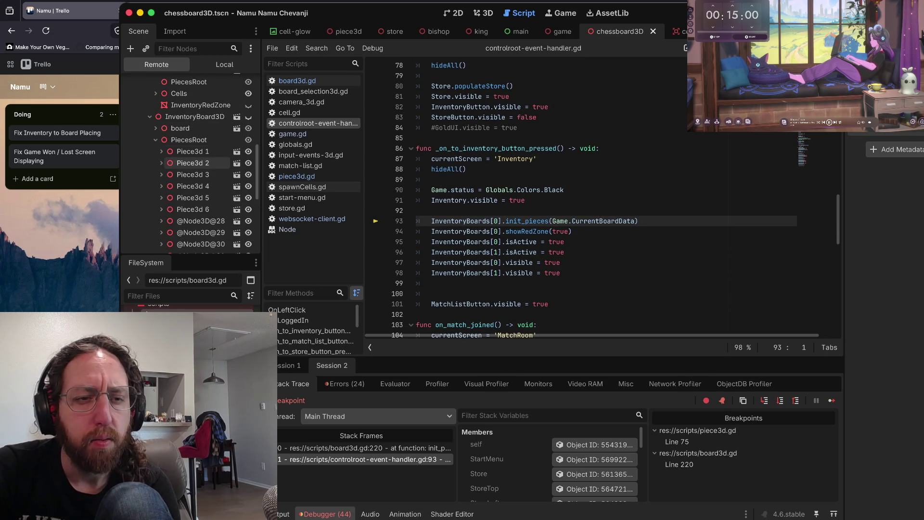
pyautogui.scroll(-2, 192, 167)
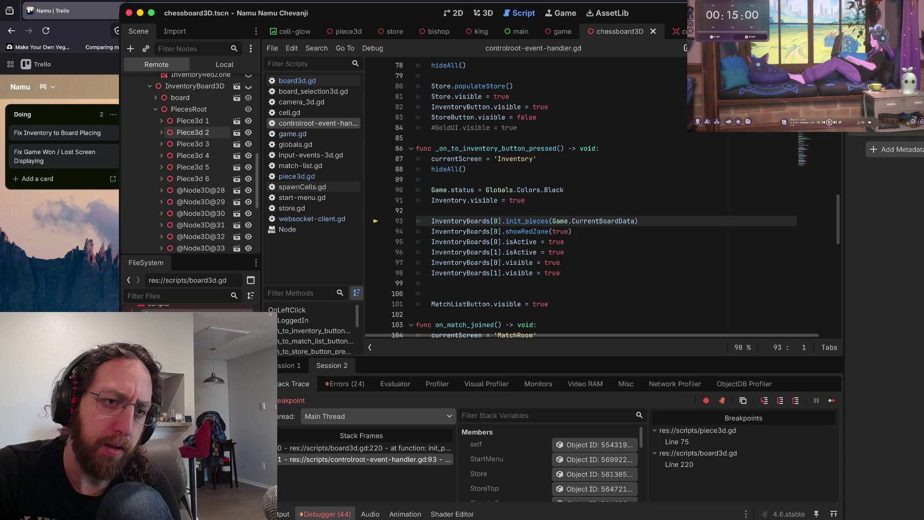
pyautogui.scroll(-3, 192, 121)
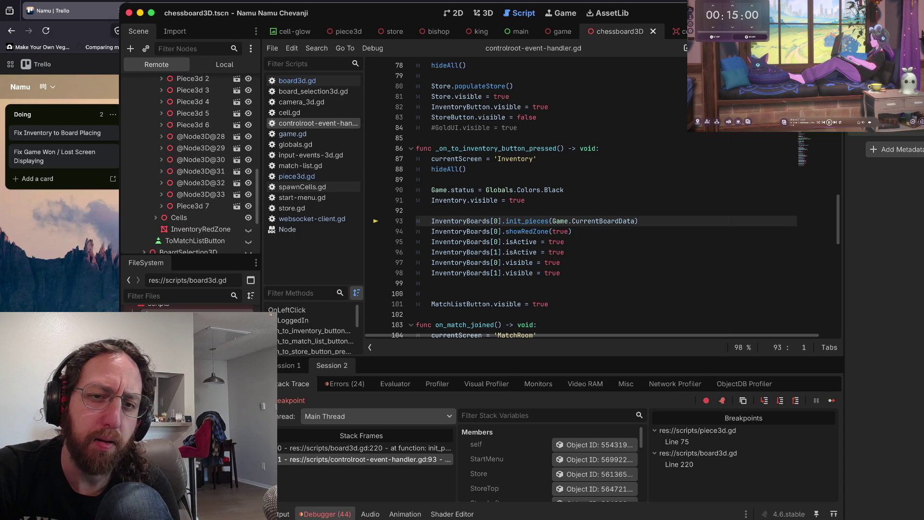
pyautogui.scroll(2, 447, 193)
pyautogui.scroll(1, 192, 147)
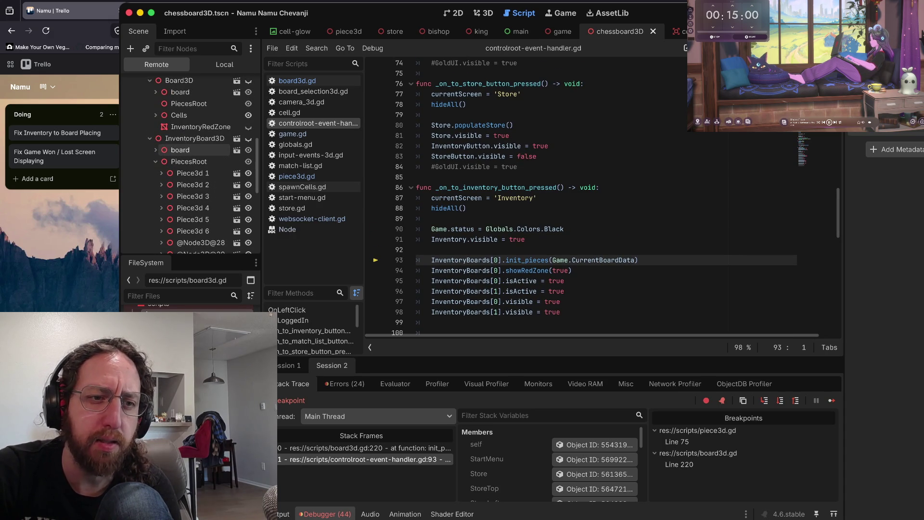
pyautogui.scroll(3, 193, 178)
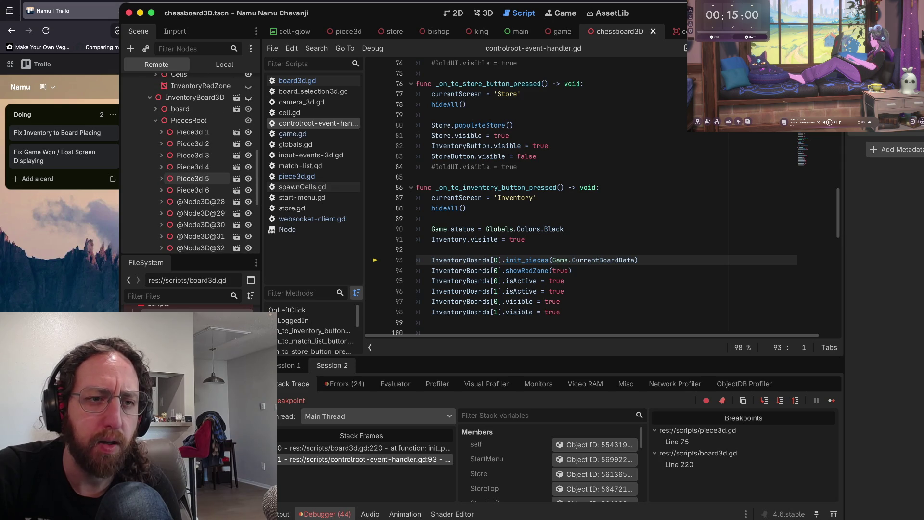
pyautogui.click(161, 132)
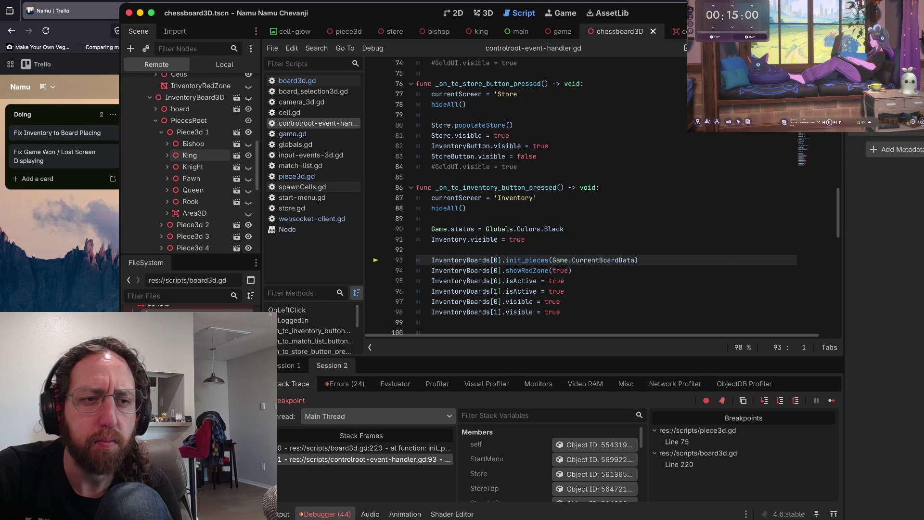
pyautogui.scroll(4, 192, 154)
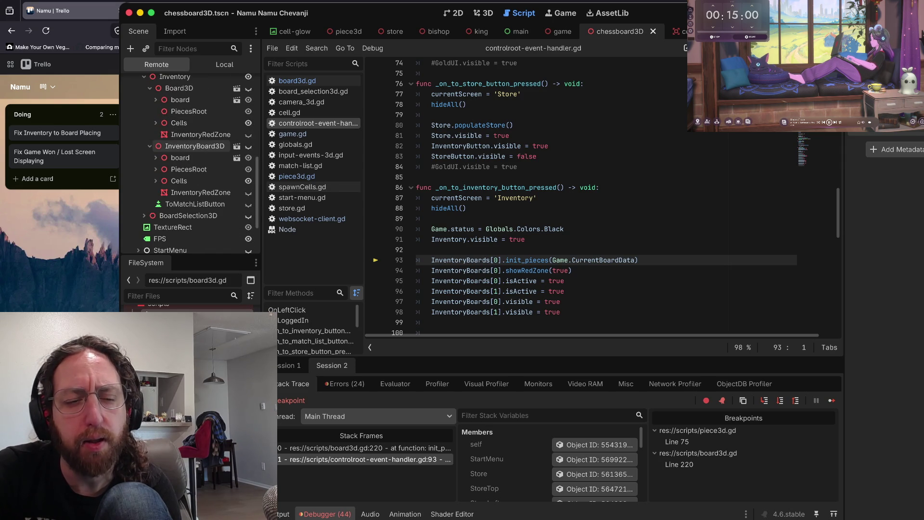
pyautogui.click(192, 146)
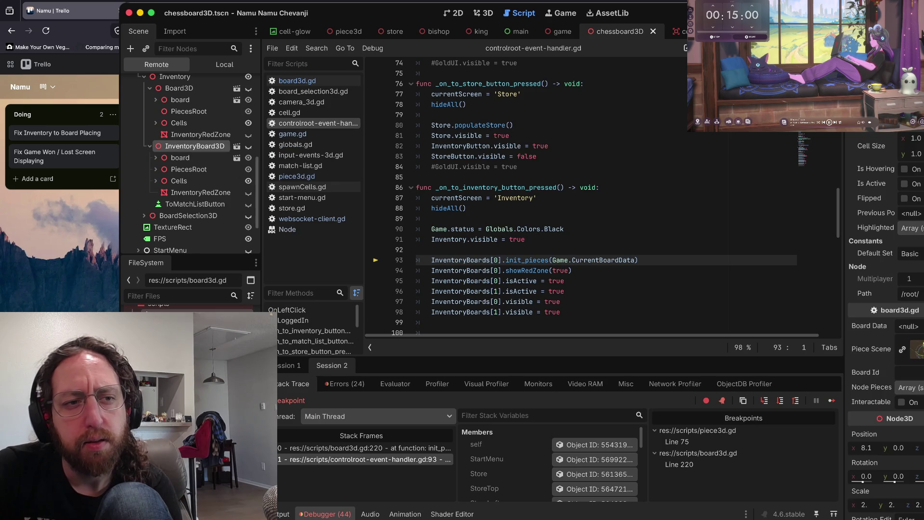
# - Open the Board3D scene for editing and widen the Inspector panel
pyautogui.scroll(1, 183, 94)
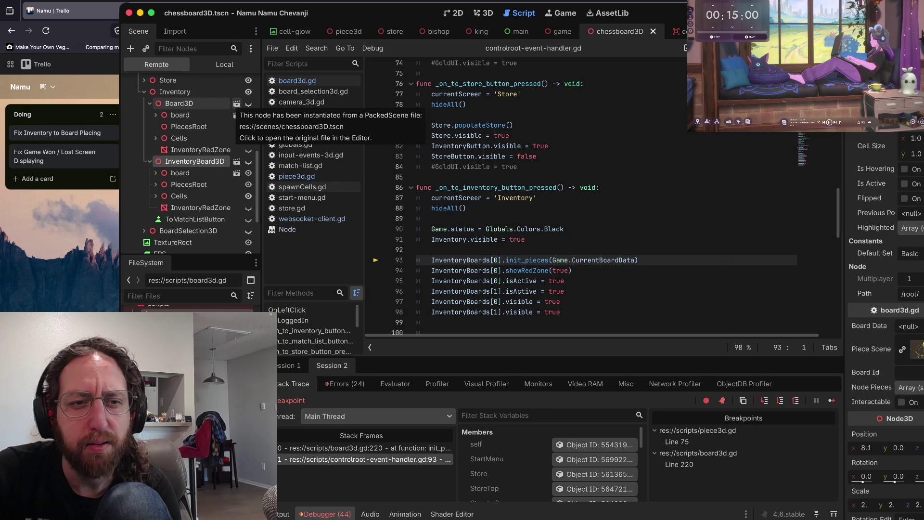
pyautogui.click(237, 104)
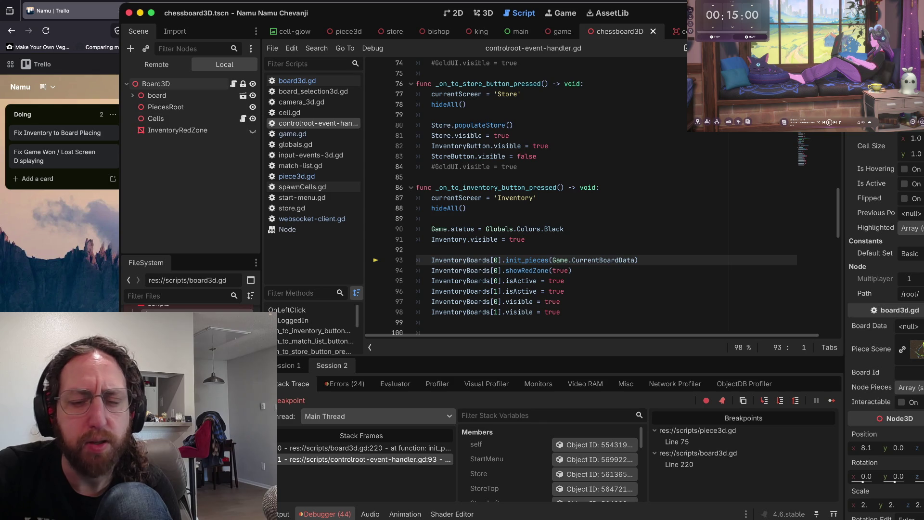
pyautogui.moveTo(844, 274); pyautogui.dragTo(738, 273)
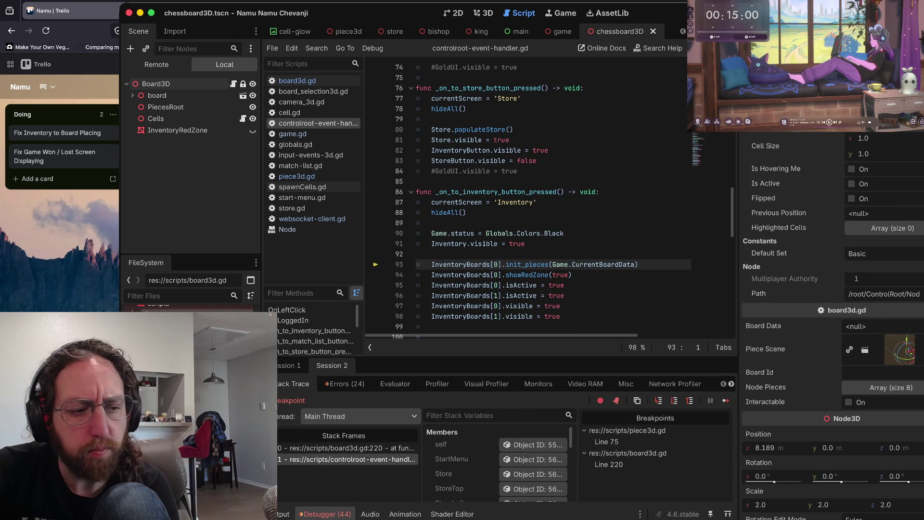
# - Inspect Board3D's PiecesRoot node: y position 0.413 and no script attached
pyautogui.scroll(-10, 832, 327)
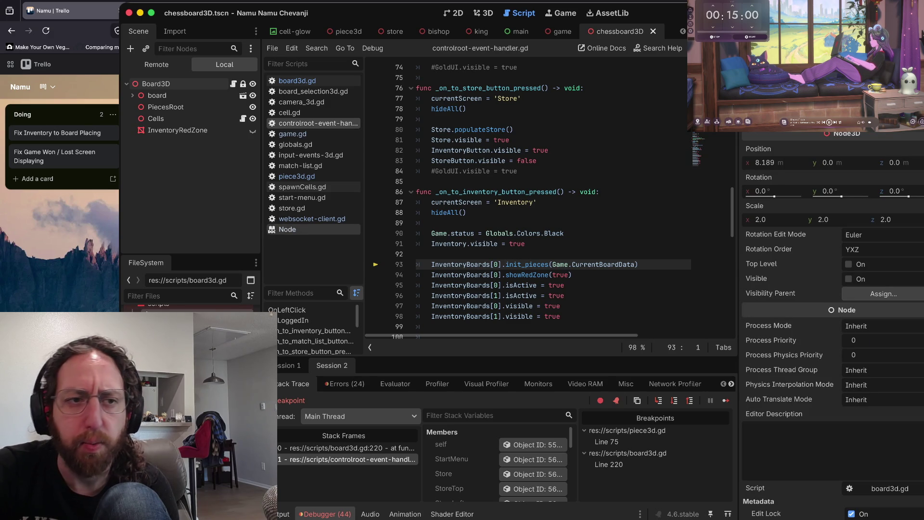
pyautogui.click(132, 95)
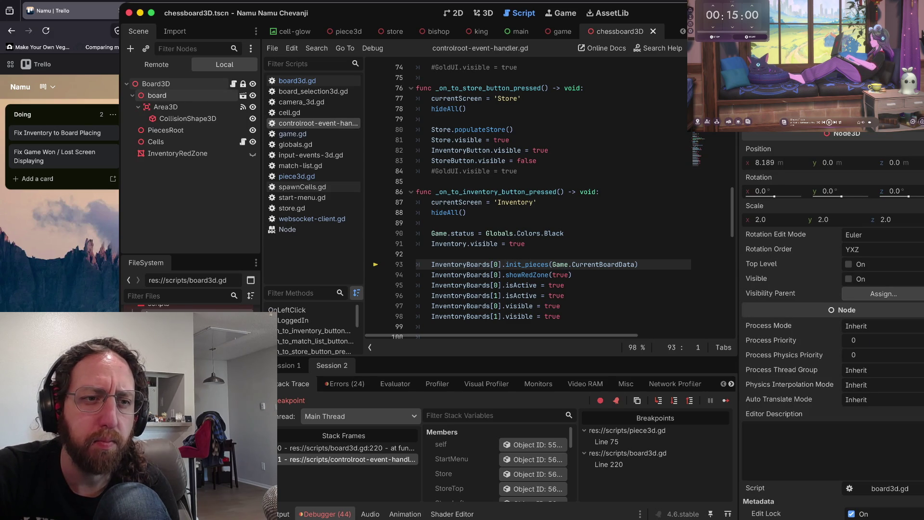
pyautogui.click(133, 95)
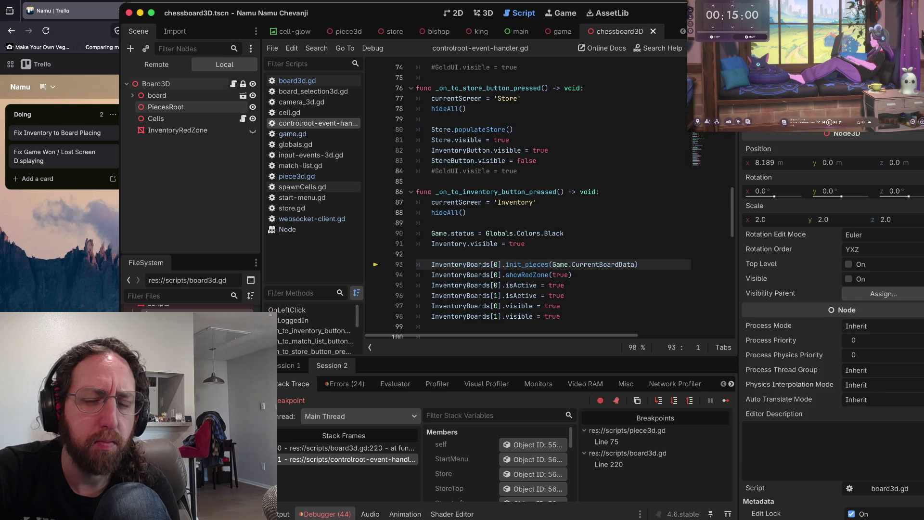
pyautogui.click(163, 106)
pyautogui.moveTo(775, 225)
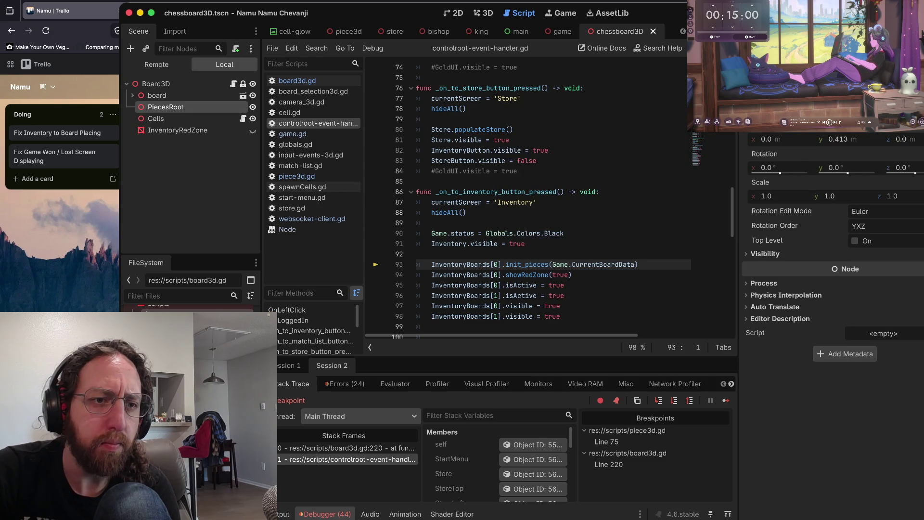
# - In the Remote tree, inspect the live Inventory and Board3D nodes and Board3D's board children
pyautogui.click(157, 64)
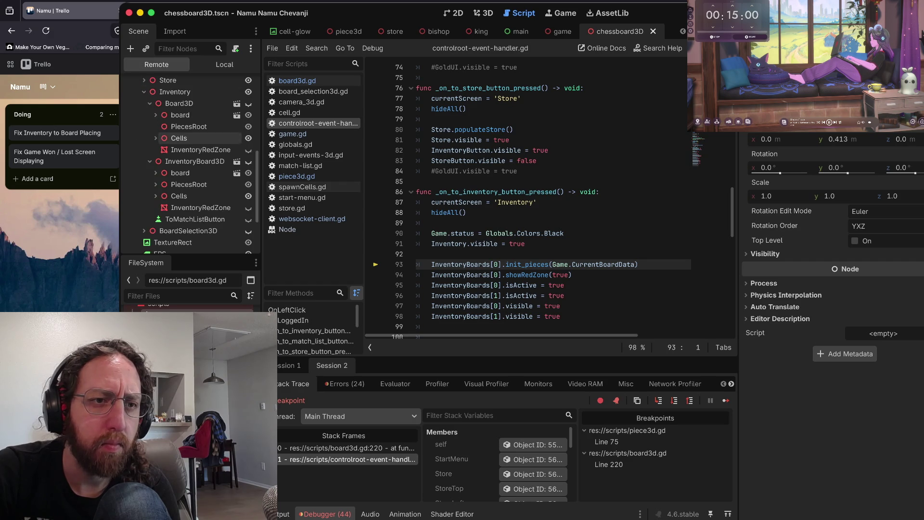
pyautogui.scroll(2, 197, 136)
pyautogui.scroll(1, 193, 145)
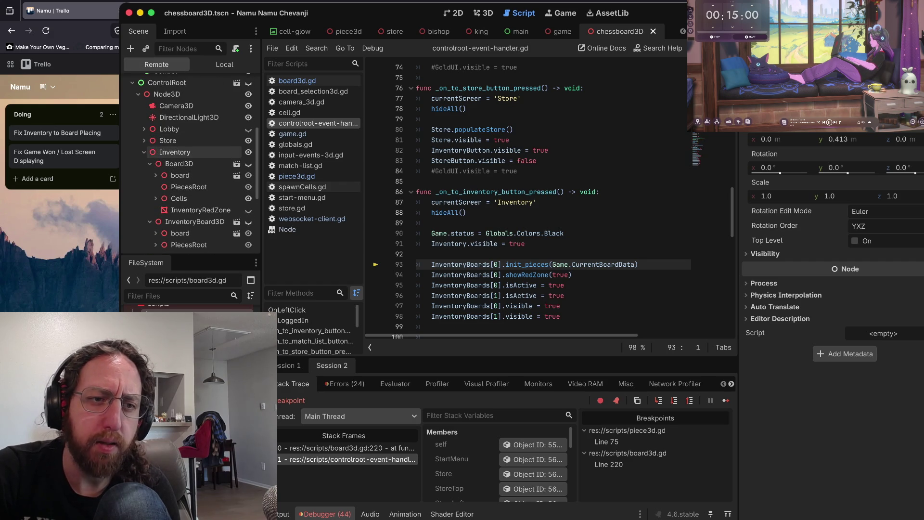
pyautogui.click(175, 152)
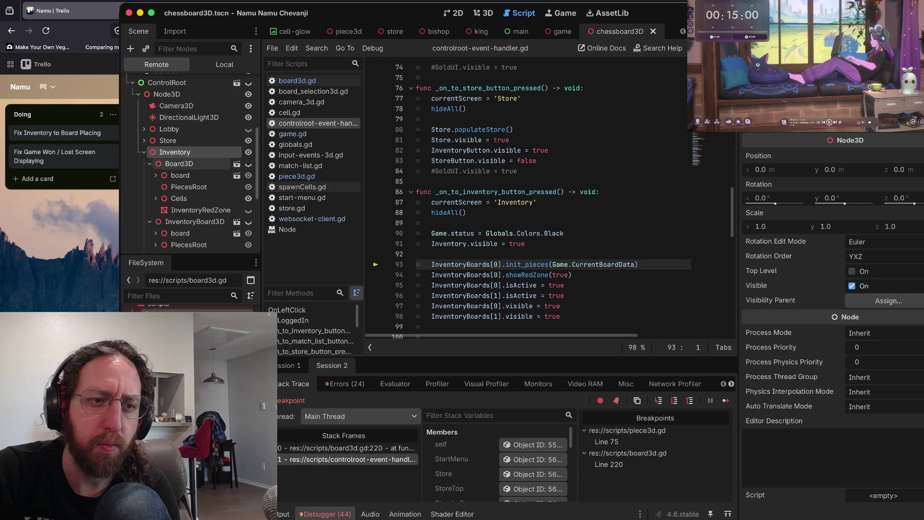
pyautogui.scroll(-2, 192, 161)
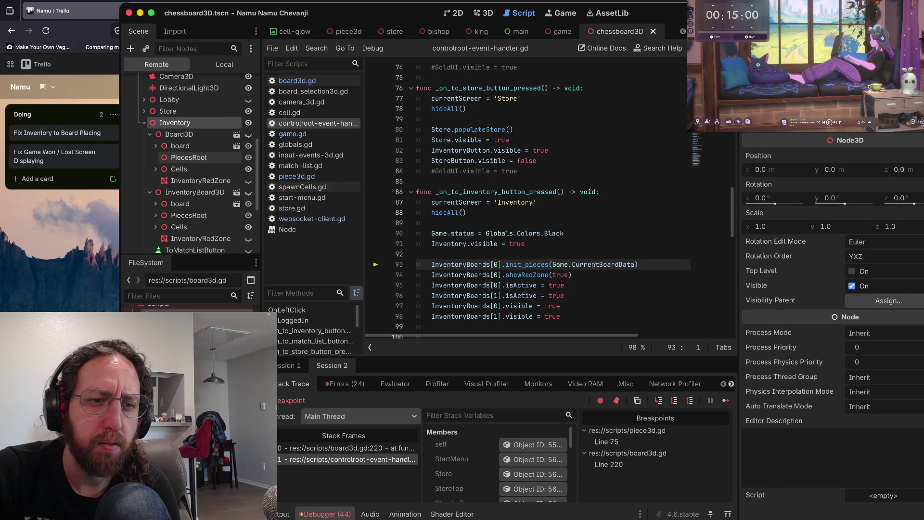
pyautogui.scroll(-2, 193, 173)
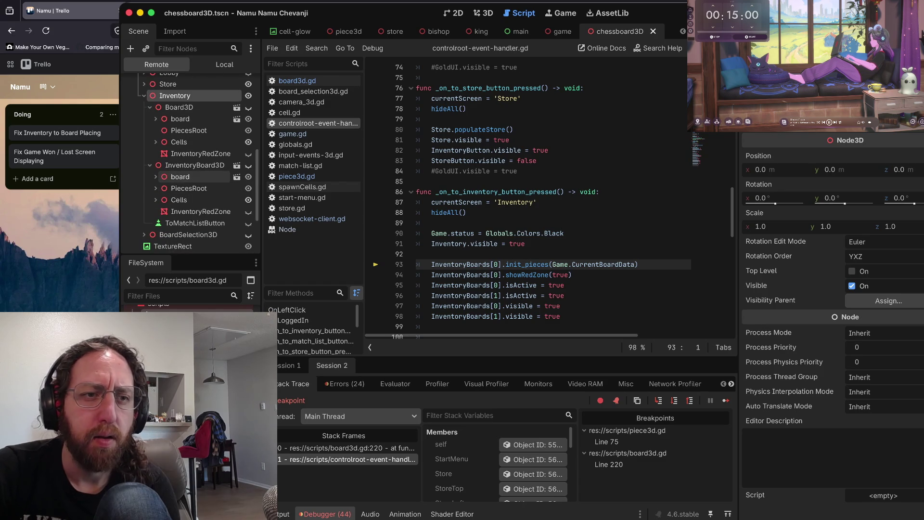
pyautogui.click(179, 107)
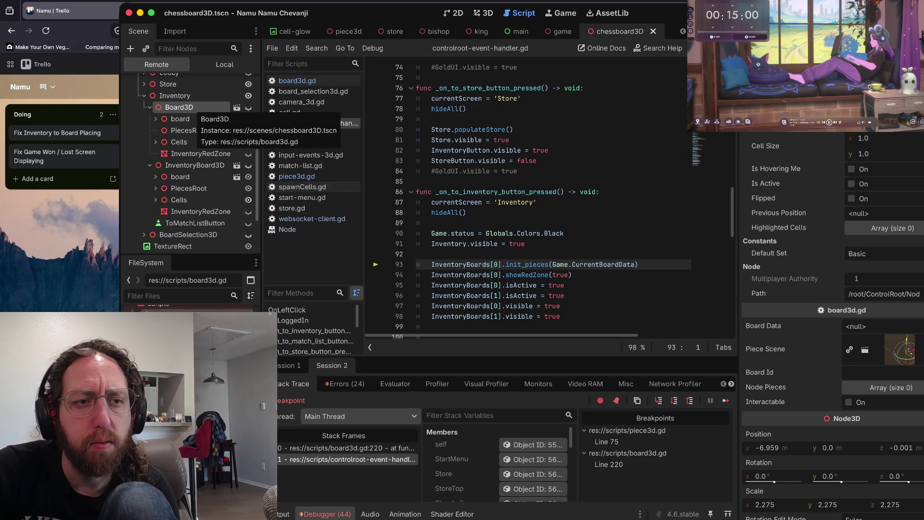
pyautogui.click(156, 118)
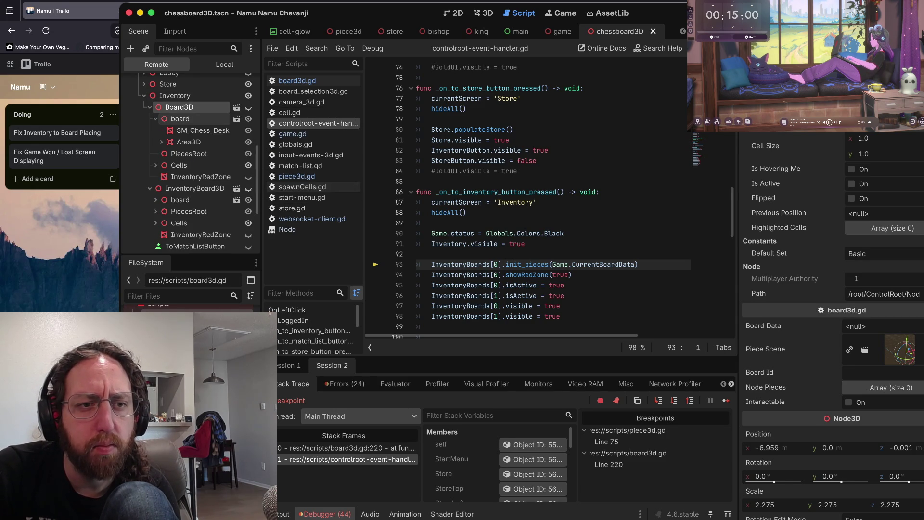
pyautogui.click(155, 118)
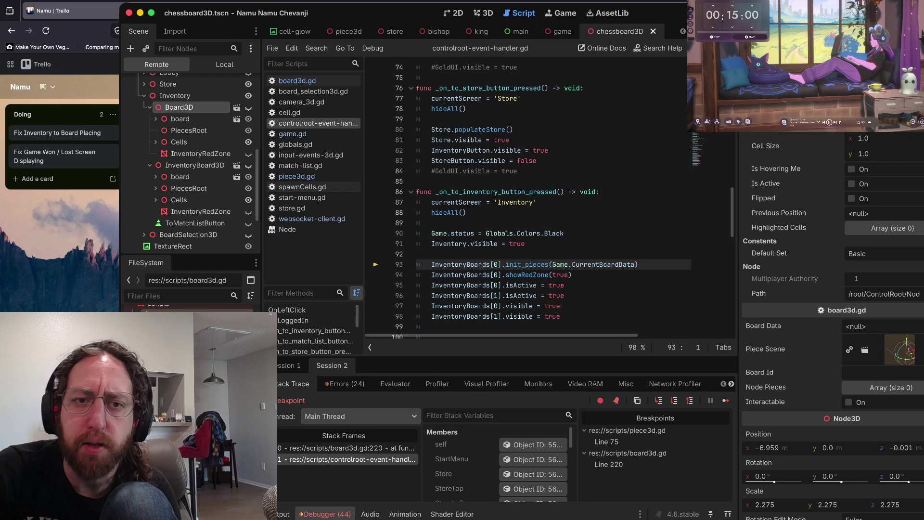
pyautogui.scroll(-2, 481, 197)
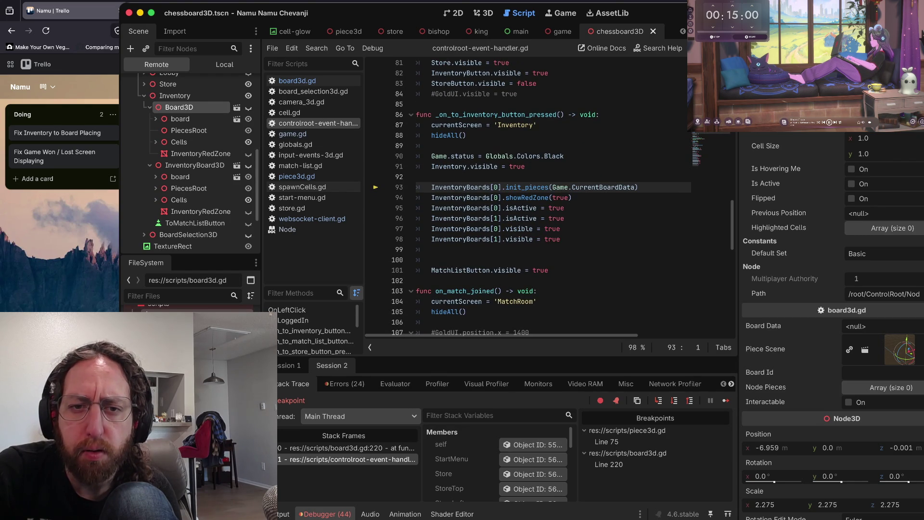
# - Highlight the showRedZone call in the inventory button handler and re-expand the live Board3D node
pyautogui.click(523, 201)
pyautogui.moveTo(572, 202); pyautogui.dragTo(415, 202)
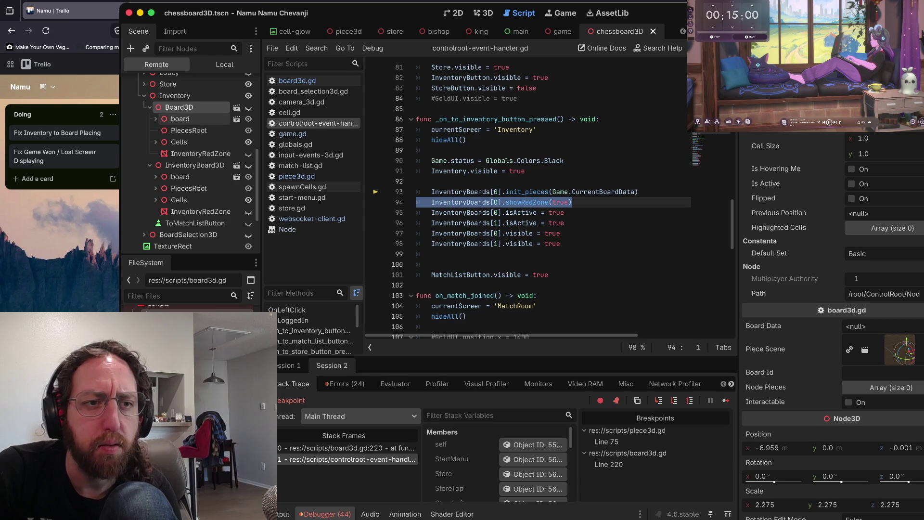
pyautogui.click(150, 107)
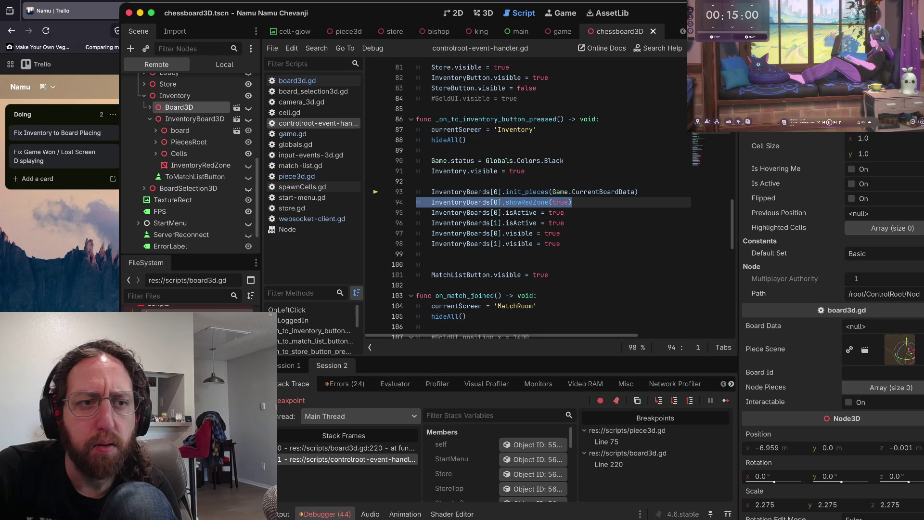
pyautogui.click(150, 106)
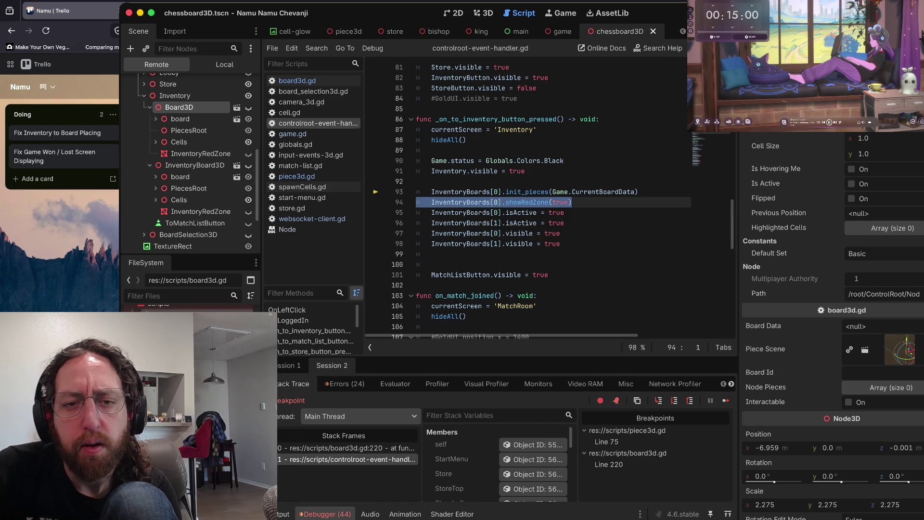
pyautogui.scroll(2, 457, 202)
pyautogui.hscroll(1, 458, 202)
pyautogui.hscroll(-1, 481, 217)
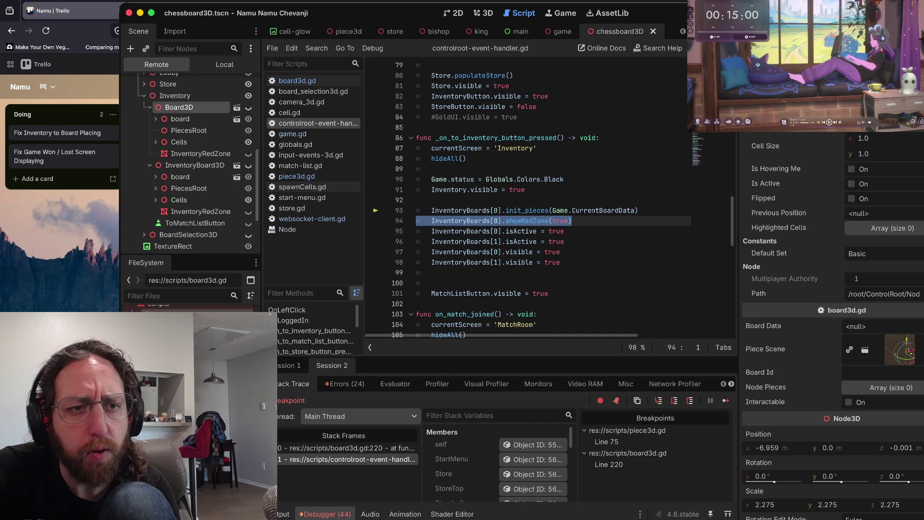
pyautogui.scroll(1, 194, 158)
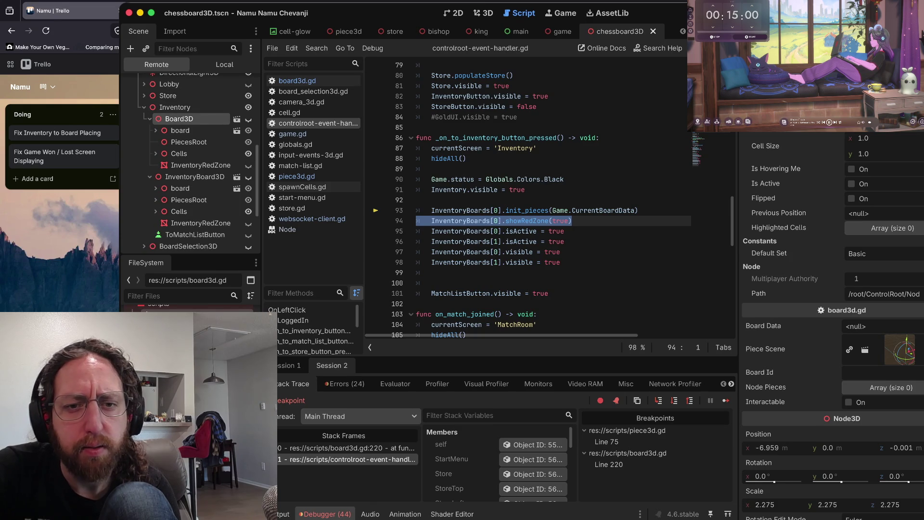
pyautogui.click(418, 200)
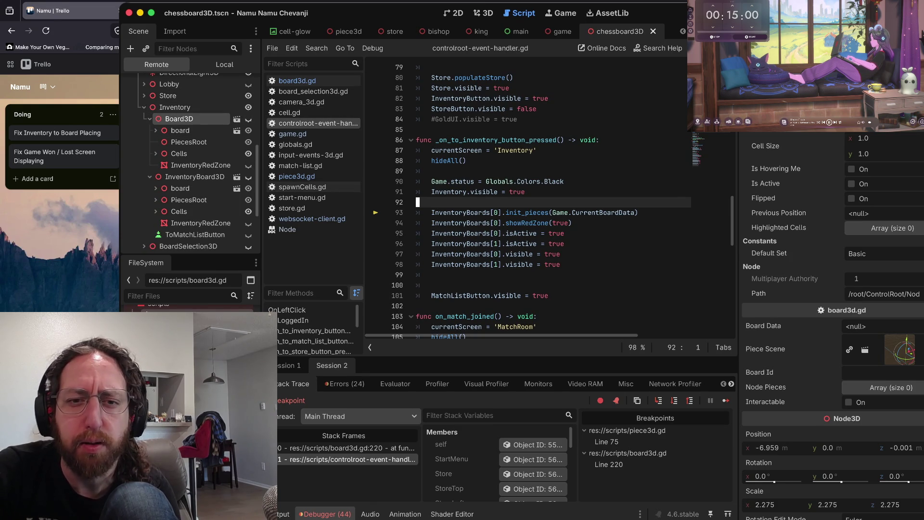
# - Read through the handler's InventoryBoards, isActive and init_pieces lines
pyautogui.scroll(8, 530, 202)
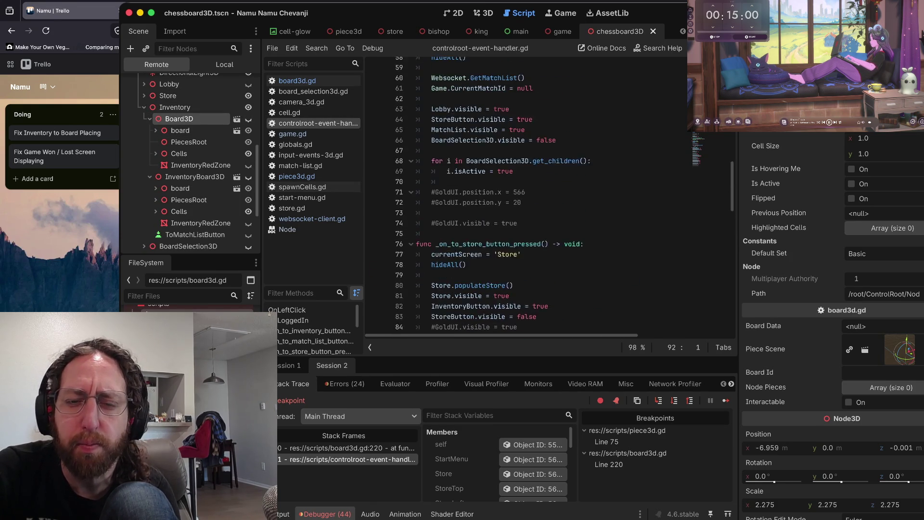
pyautogui.scroll(10, 529, 202)
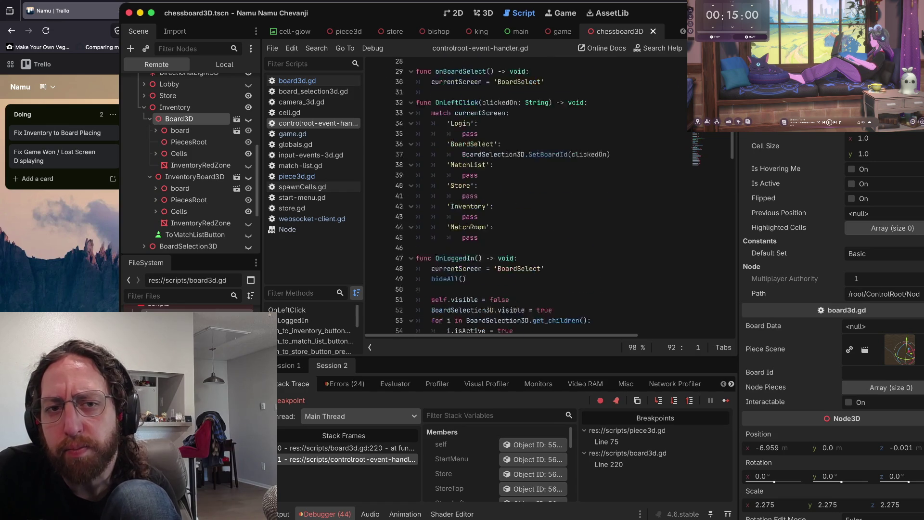
pyautogui.scroll(8, 529, 202)
pyautogui.scroll(-13, 529, 202)
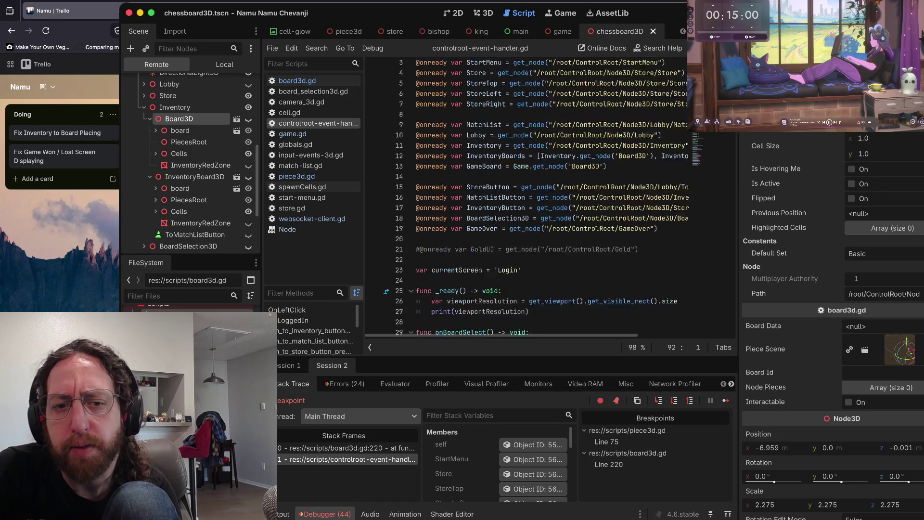
pyautogui.scroll(-13, 529, 202)
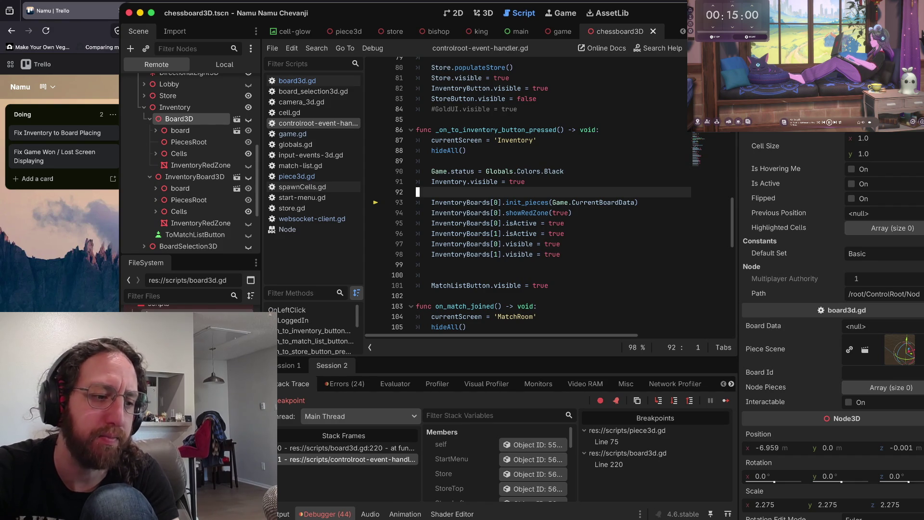
pyautogui.scroll(-1, 561, 197)
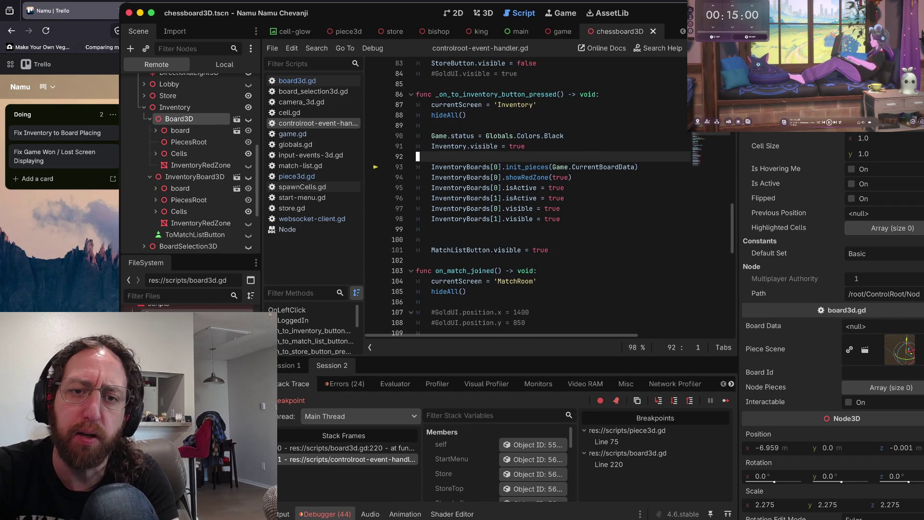
pyautogui.click(572, 177)
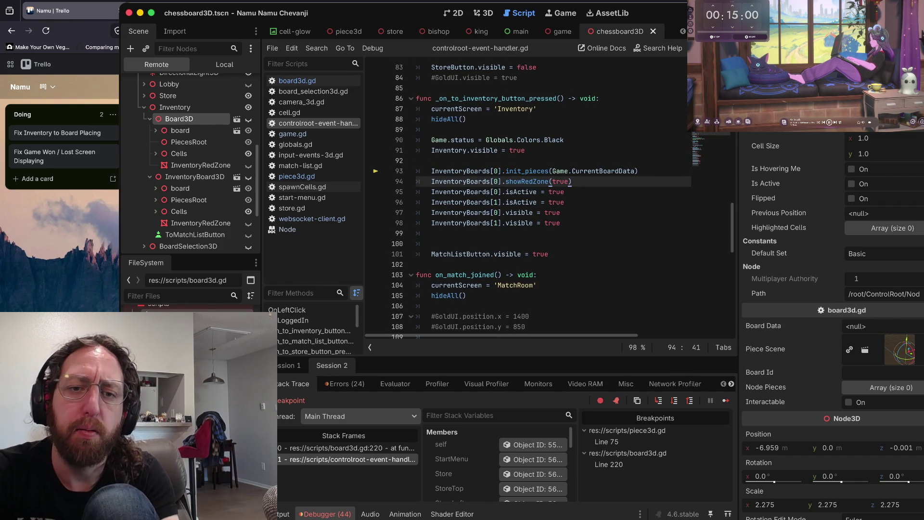
pyautogui.press('Down')
pyautogui.press('Down')
pyautogui.press('Down')
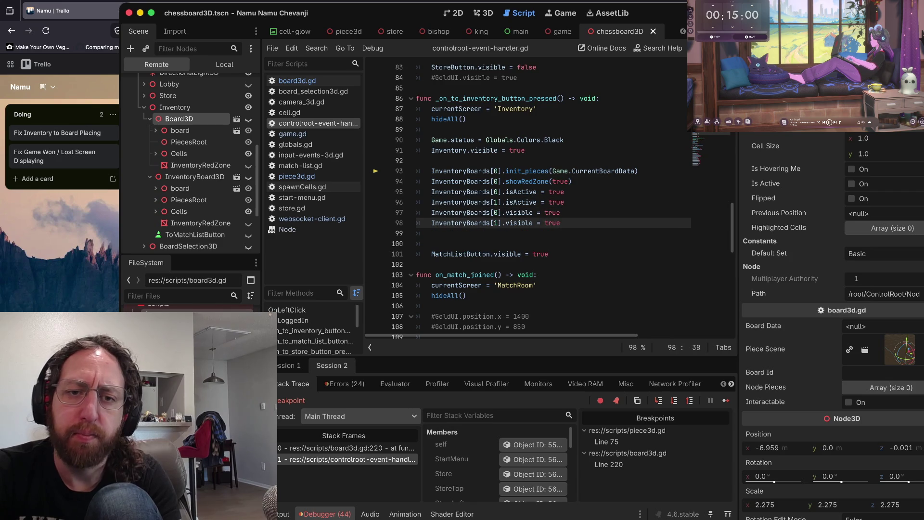
pyautogui.press('Up')
pyautogui.press('Up')
pyautogui.press('Down')
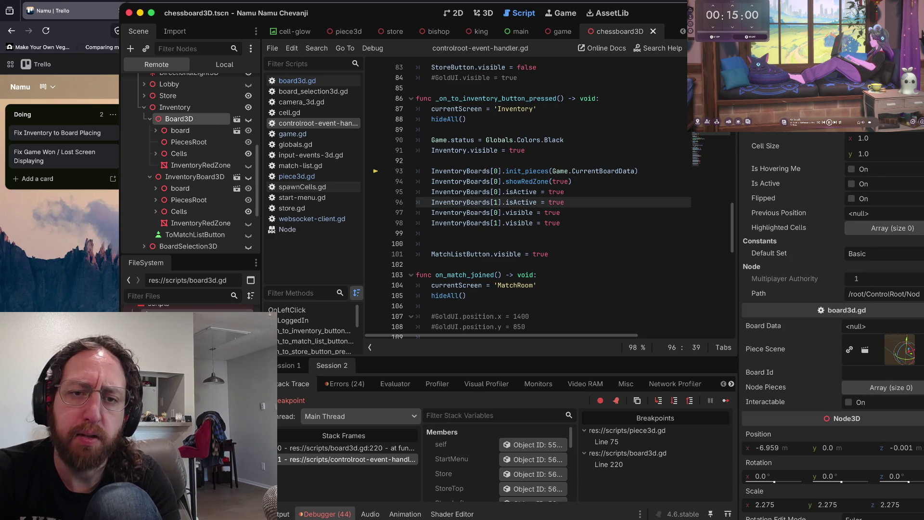
pyautogui.press('Down')
pyautogui.press('Down')
pyautogui.press('Up')
pyautogui.press('Up')
pyautogui.press('Up')
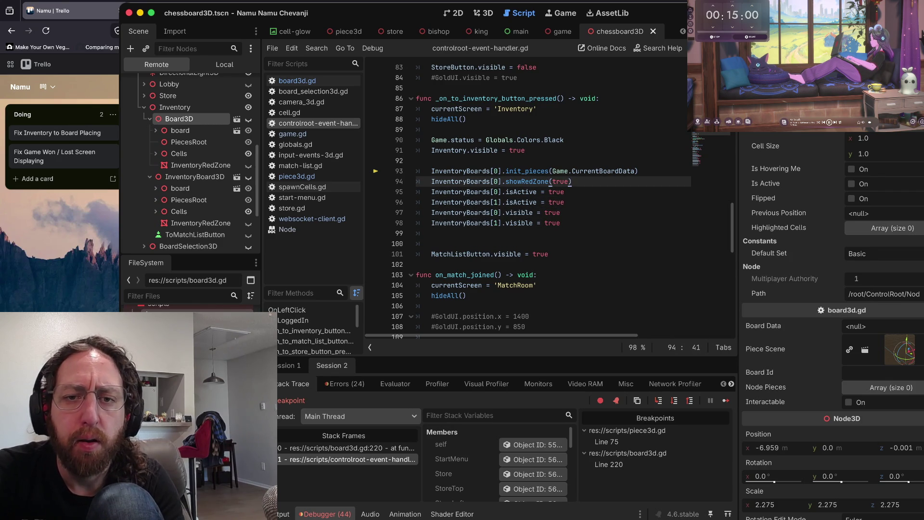
pyautogui.click(431, 171)
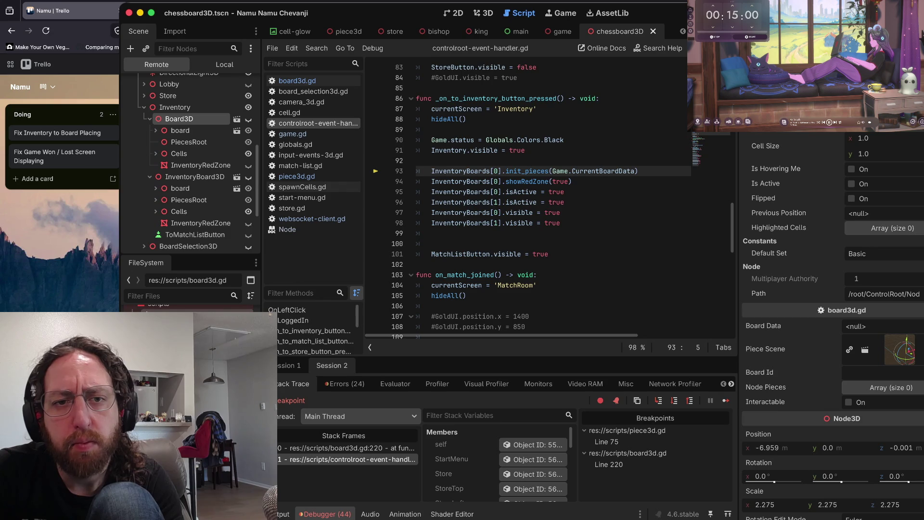
pyautogui.click(494, 170)
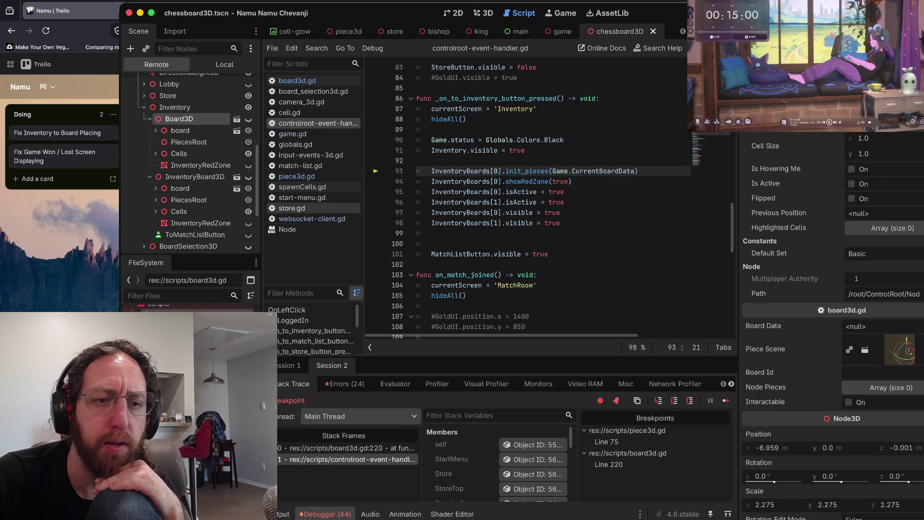
# - Open websocket-client.gd at parseUserBoards, then move to the server code in Vim
pyautogui.click(308, 218)
pyautogui.scroll(13, 529, 197)
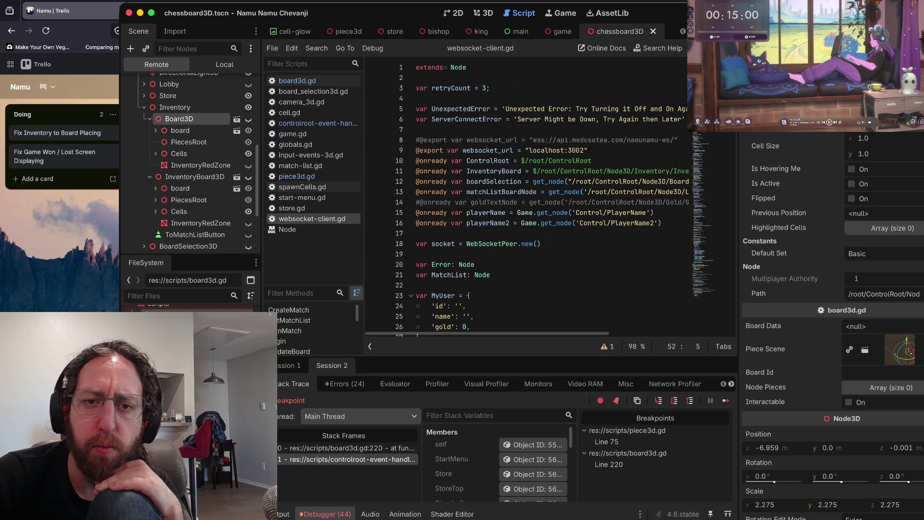
pyautogui.scroll(-4, 530, 197)
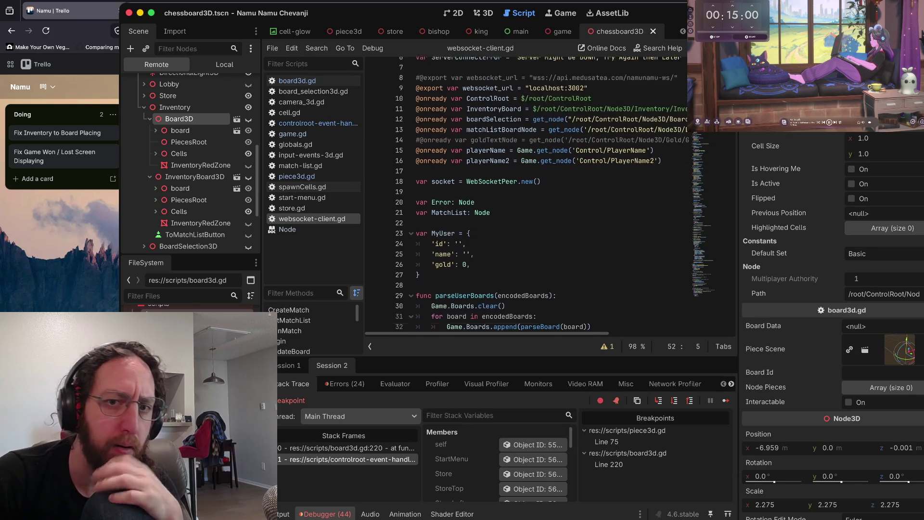
pyautogui.scroll(-3, 529, 197)
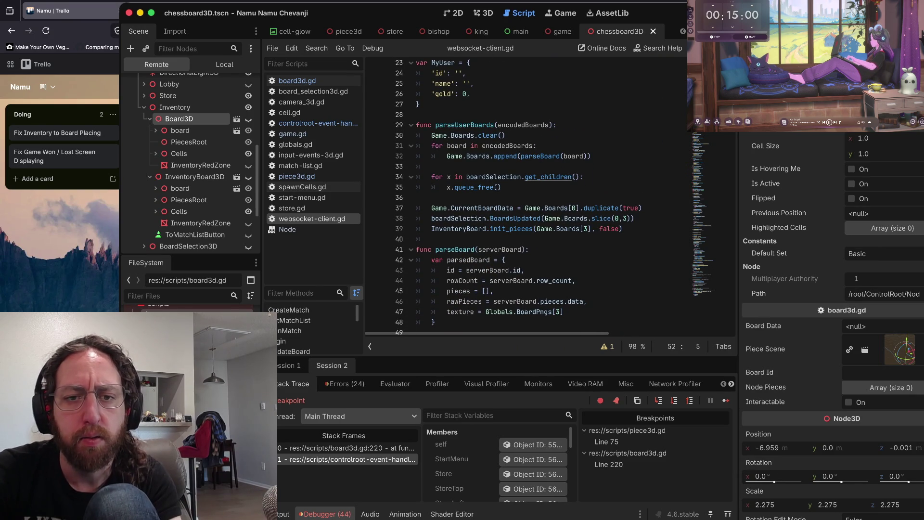
pyautogui.press('super+Tab')
pyautogui.click(461, 239)
# - Find the boards field holding userBoards in playerLogin's logged-in reply
pyautogui.press('k')
pyautogui.press('k')
pyautogui.press('k')
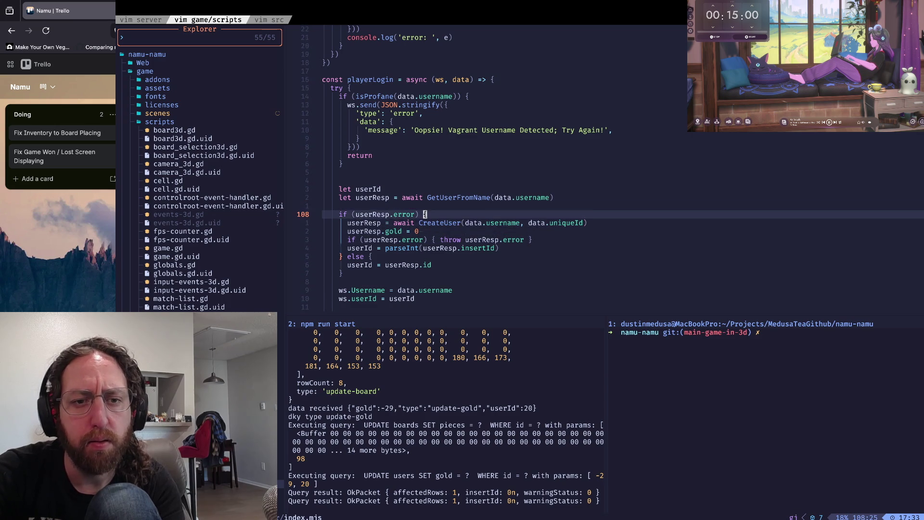
pyautogui.hotkey('ctrl', 'd')
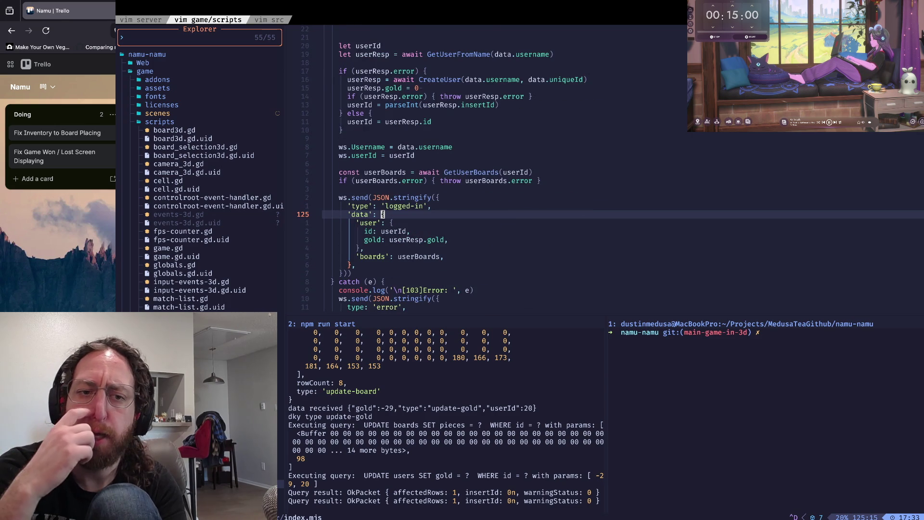
pyautogui.hotkey('ctrl', 'd')
pyautogui.press('k')
pyautogui.press('k')
pyautogui.press('k')
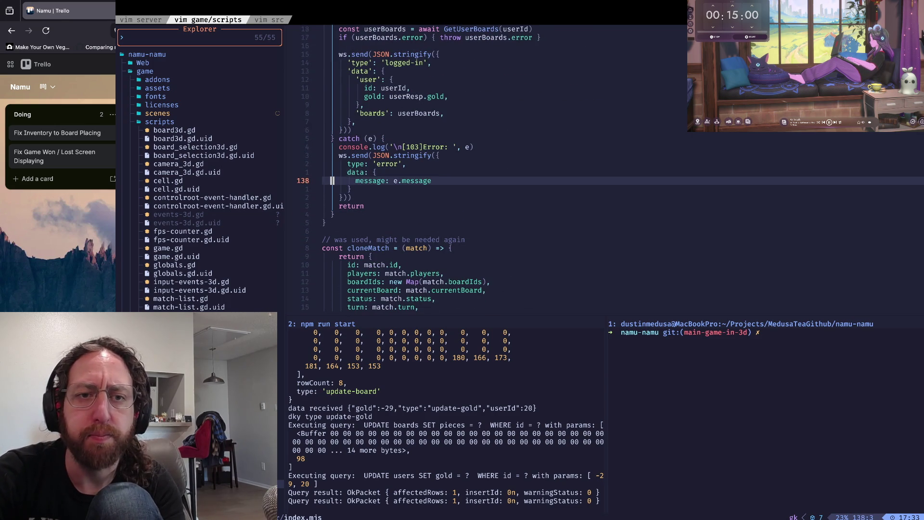
pyautogui.press('k')
pyautogui.press('k')
pyautogui.press('k')
pyautogui.press('w')
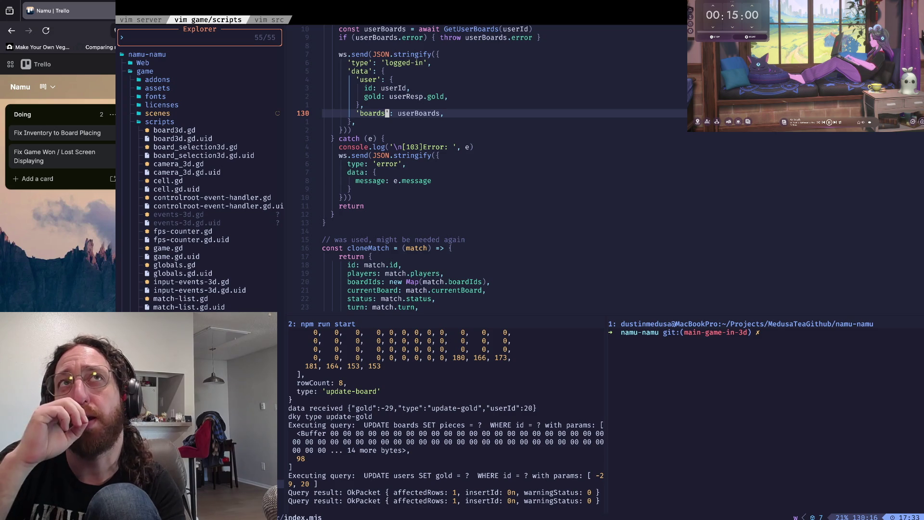
pyautogui.press('w')
pyautogui.press('w')
pyautogui.press('j')
pyautogui.press('k')
pyautogui.press('b')
pyautogui.press('b')
pyautogui.press('w')
pyautogui.press('w')
pyautogui.press('b')
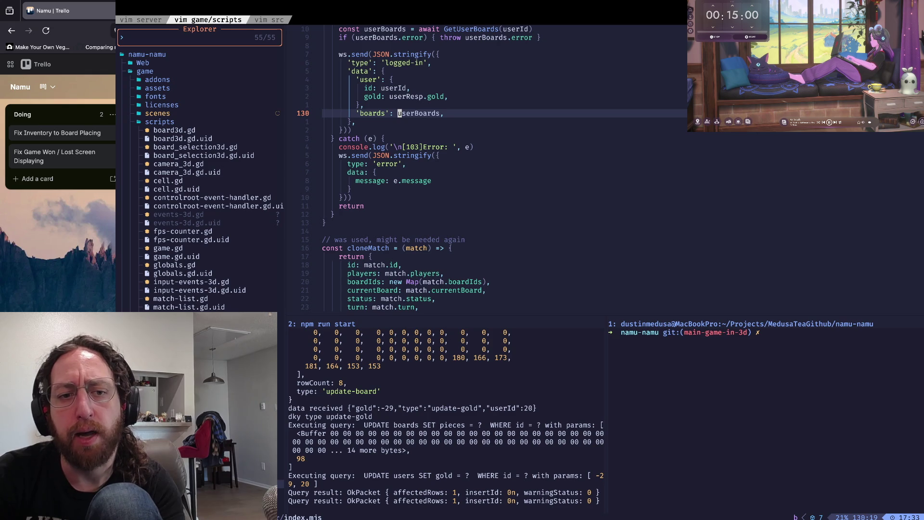
# - Scroll back to the start of playerLogin and return to the Godot editor
pyautogui.hotkey('ctrl', 'u')
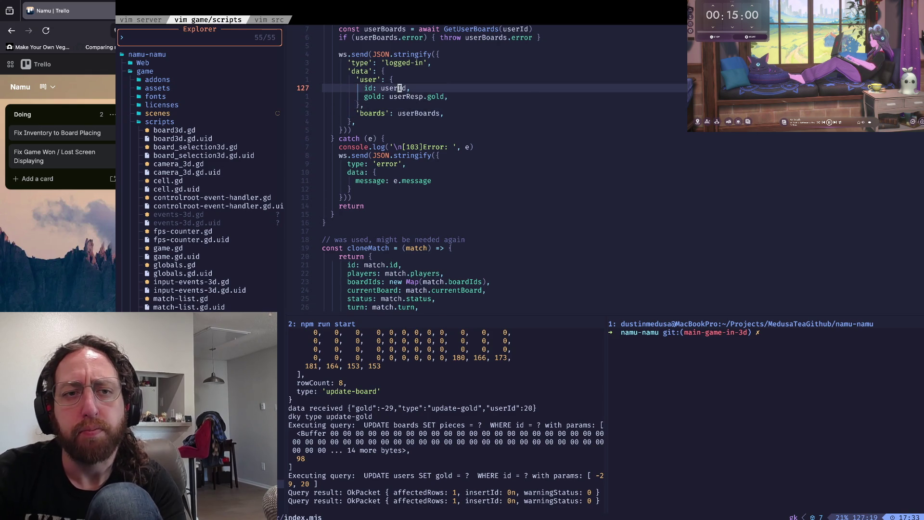
pyautogui.hotkey('ctrl', 'u')
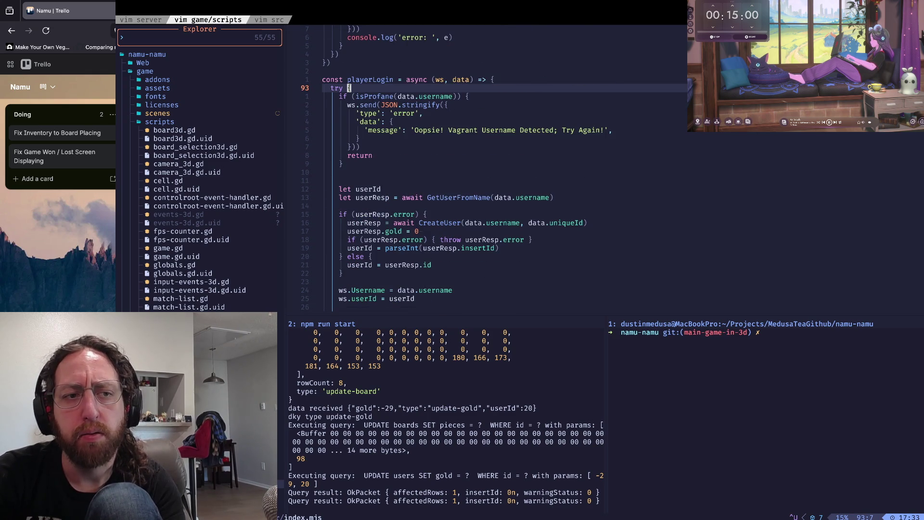
pyautogui.press('super+Tab')
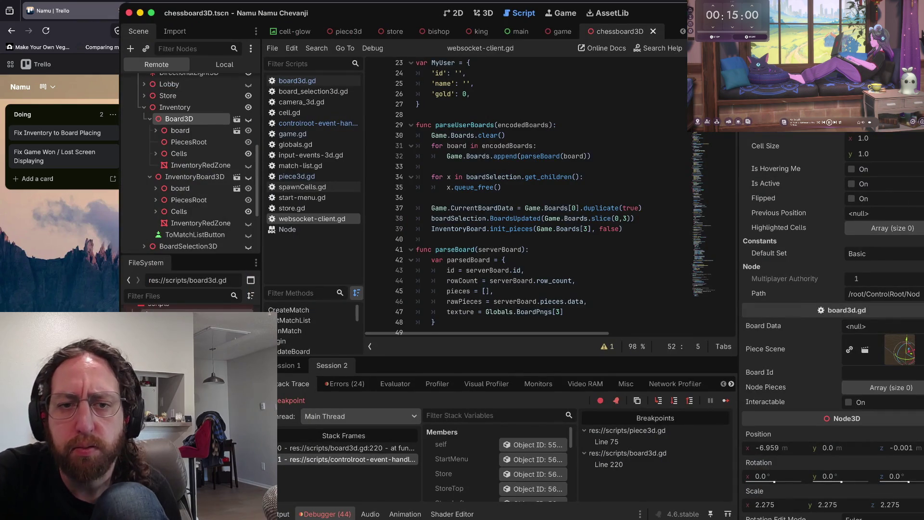
# - Search websocket-client.gd for InventoryBoard occurrences starting from parseUserBoards
pyautogui.scroll(3, 529, 193)
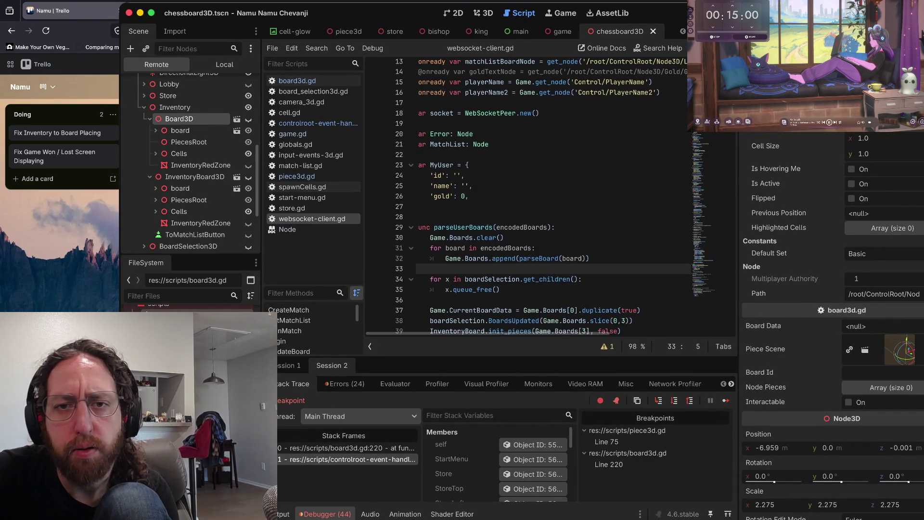
pyautogui.click(433, 205)
pyautogui.scroll(-3, 529, 192)
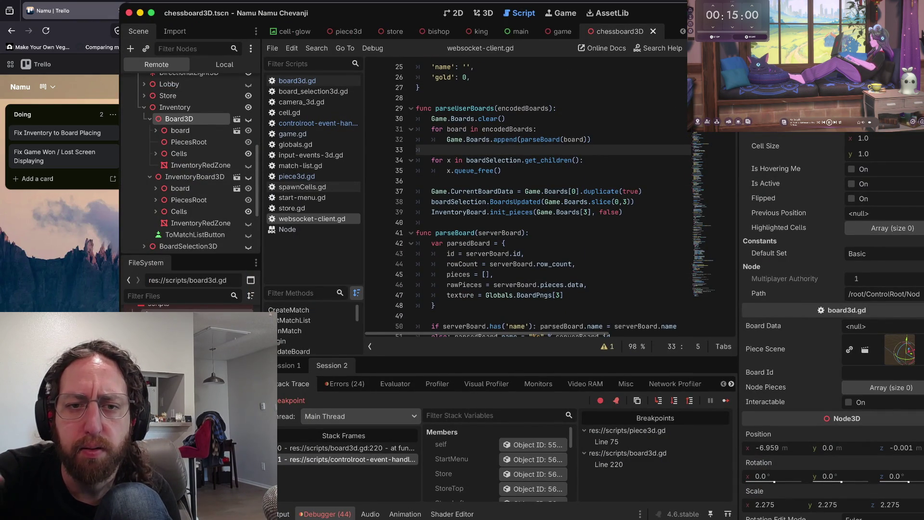
pyautogui.click(472, 212)
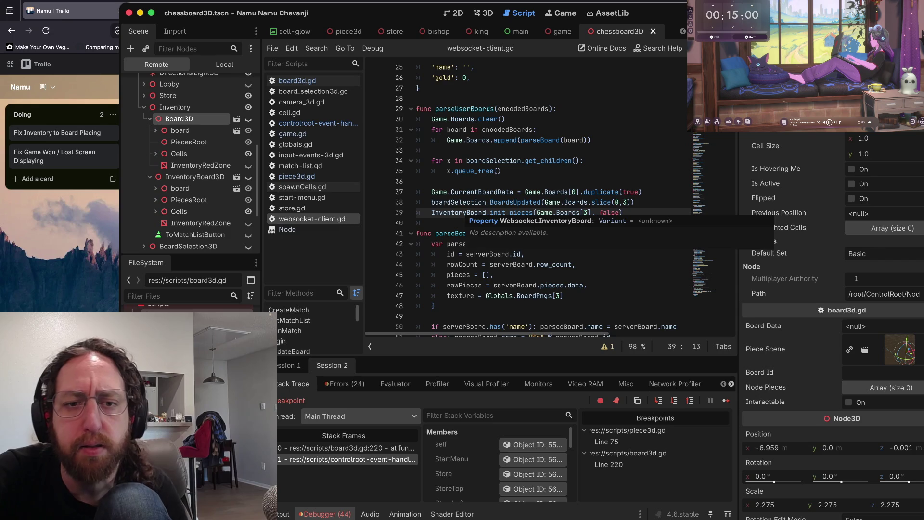
pyautogui.press('F3')
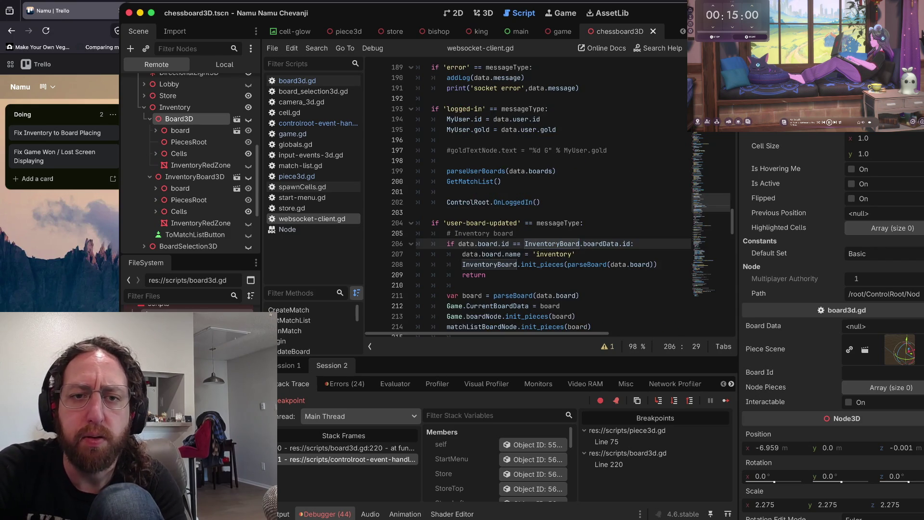
pyautogui.press('F3')
pyautogui.press('F3')
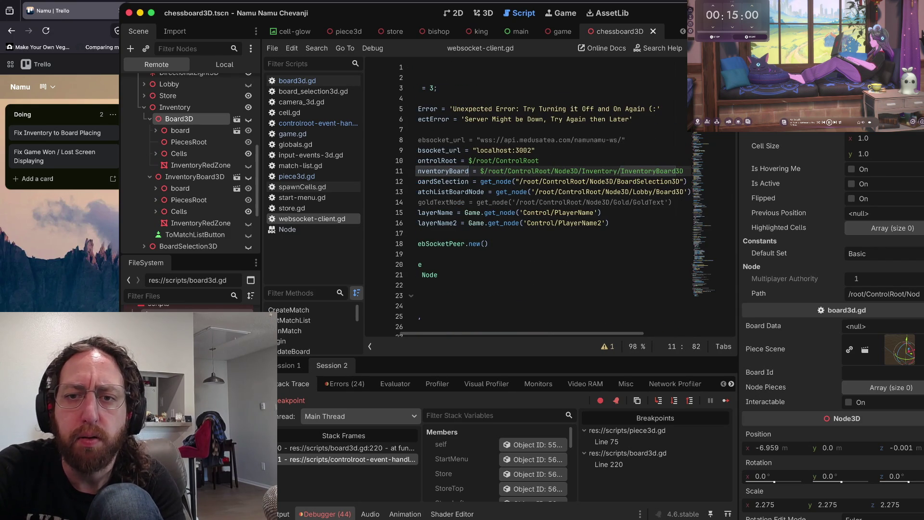
pyautogui.hotkey('shift', 'F3')
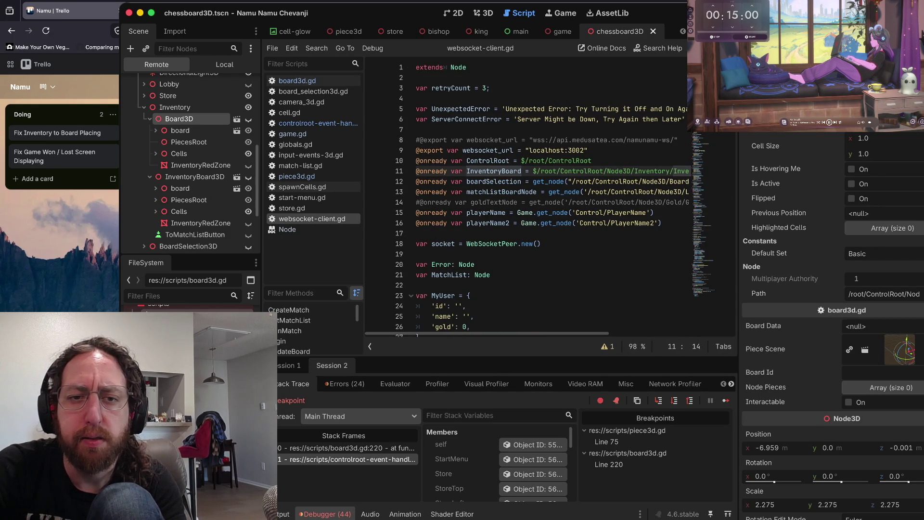
# - Set a breakpoint on the line 39 init_pieces call and restart the game
pyautogui.scroll(-8, 529, 192)
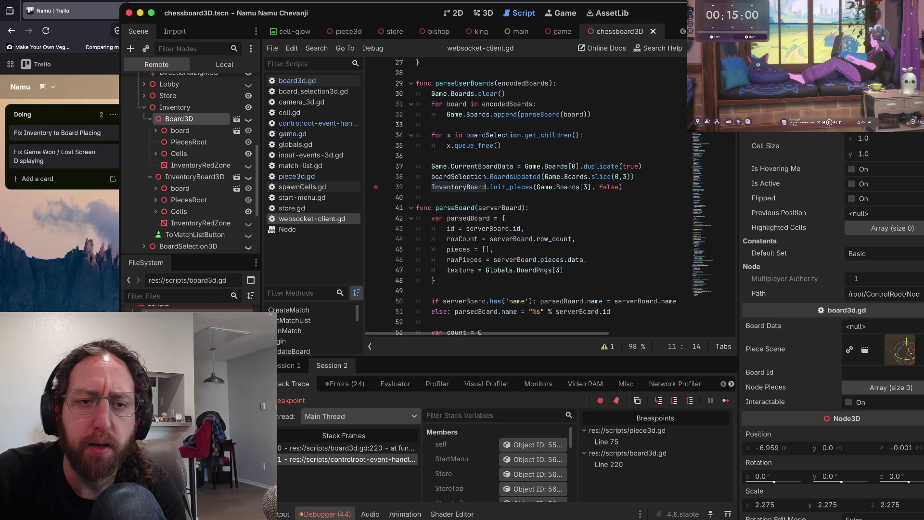
pyautogui.click(376, 187)
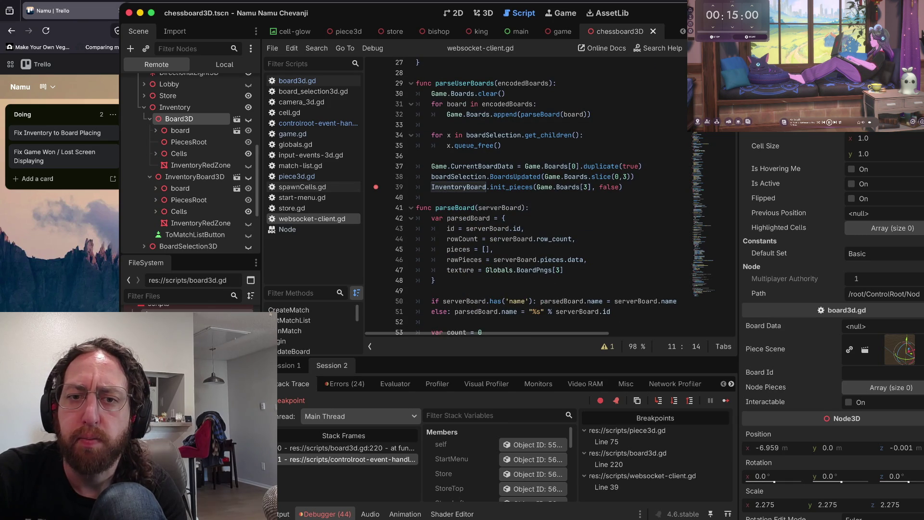
pyautogui.press('F8')
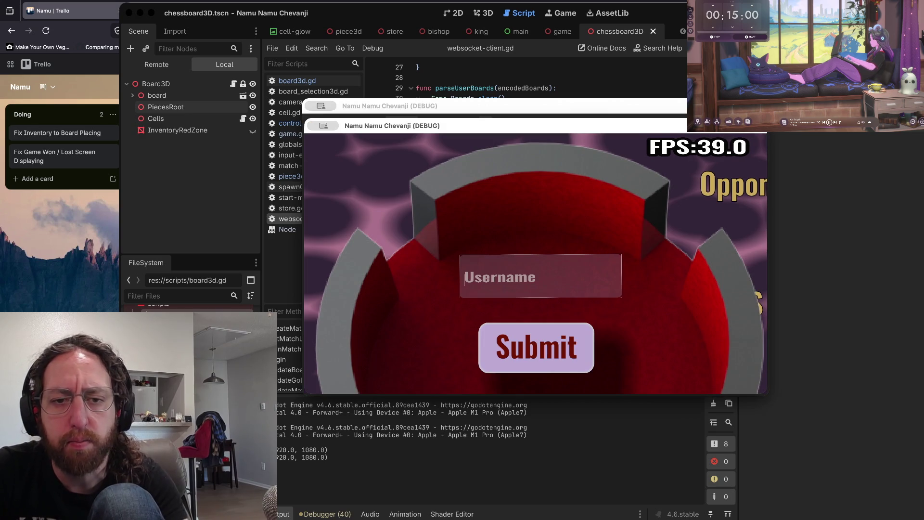
# - Enter a username at the game's login screen
pyautogui.write('be')
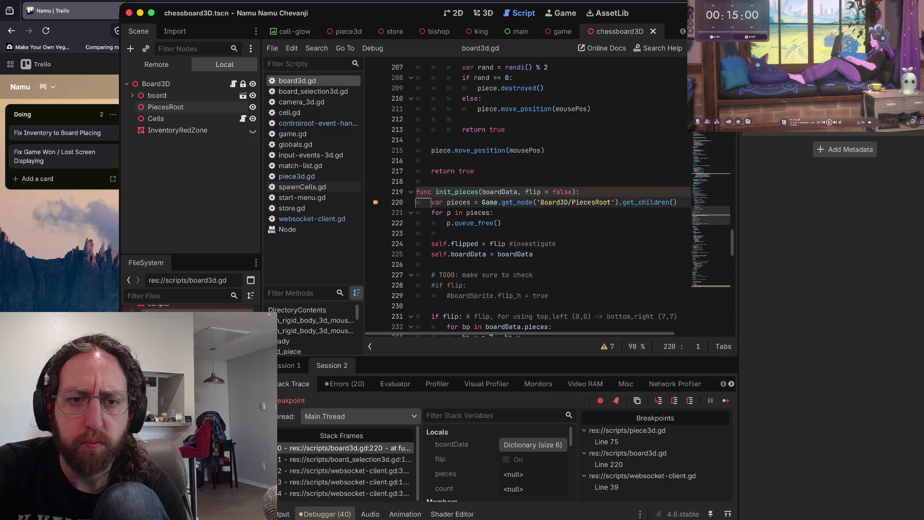
# - Remove the line 220 breakpoint, continue to line 39, step into init_pieces, and view the Remote tree
pyautogui.press('F9')
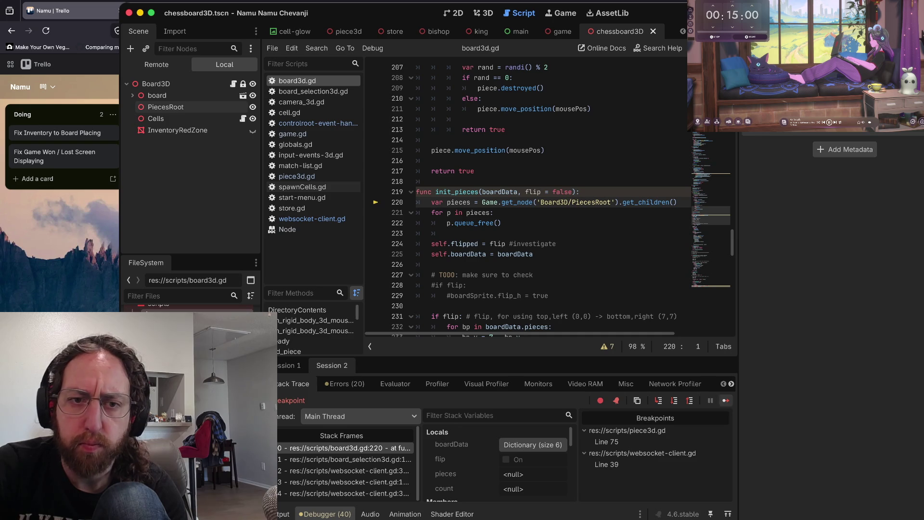
pyautogui.press('F12')
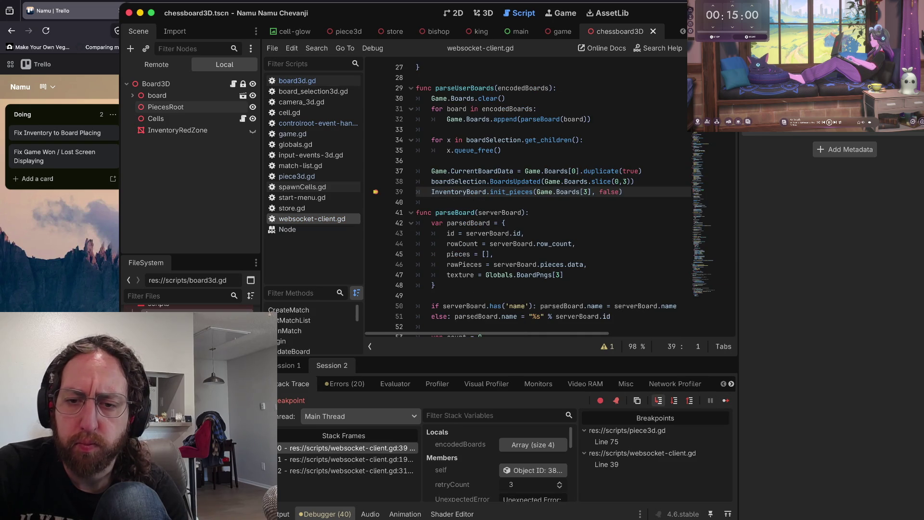
pyautogui.click(659, 400)
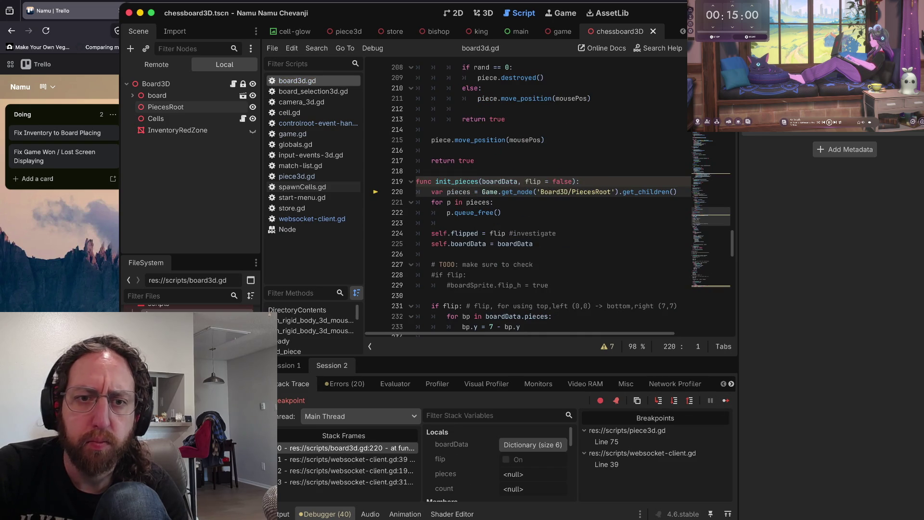
pyautogui.click(157, 64)
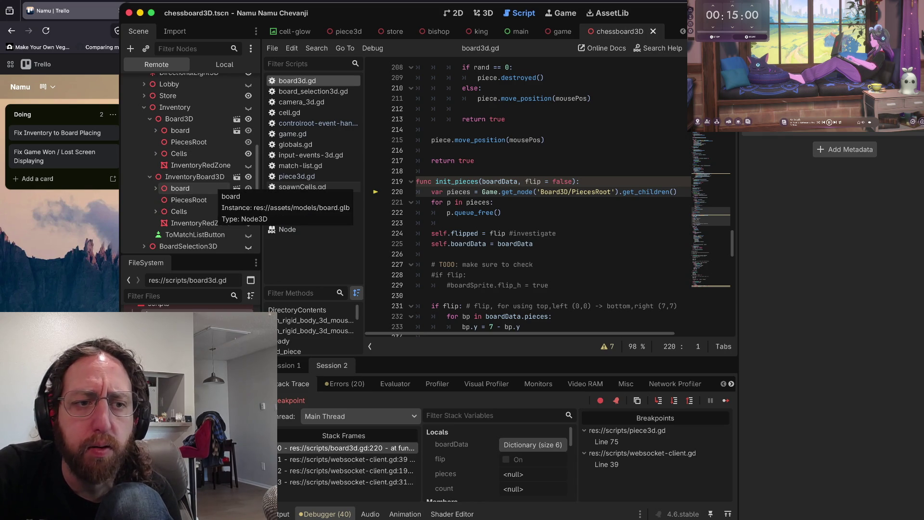
pyautogui.scroll(-1, 462, 212)
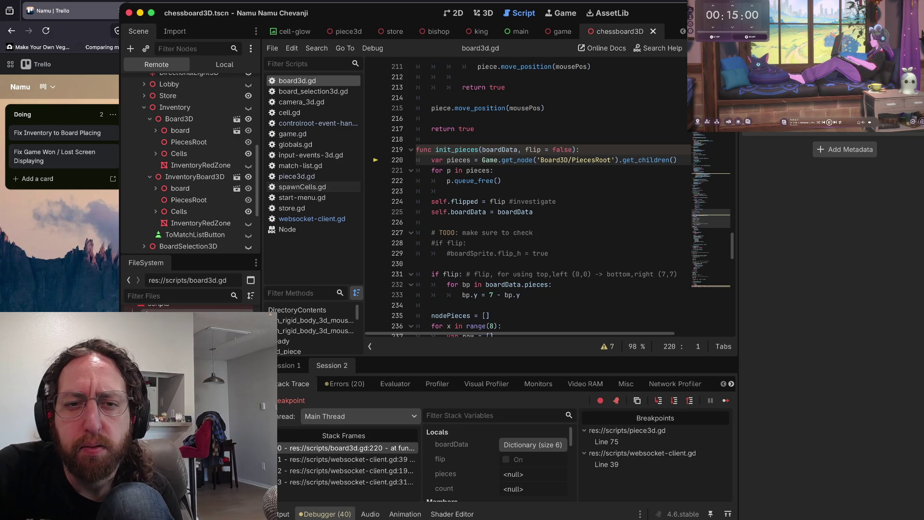
# - Walk the call stack frames from the outermost down to init_pieces at line 220
pyautogui.moveTo(677, 160); pyautogui.dragTo(527, 161)
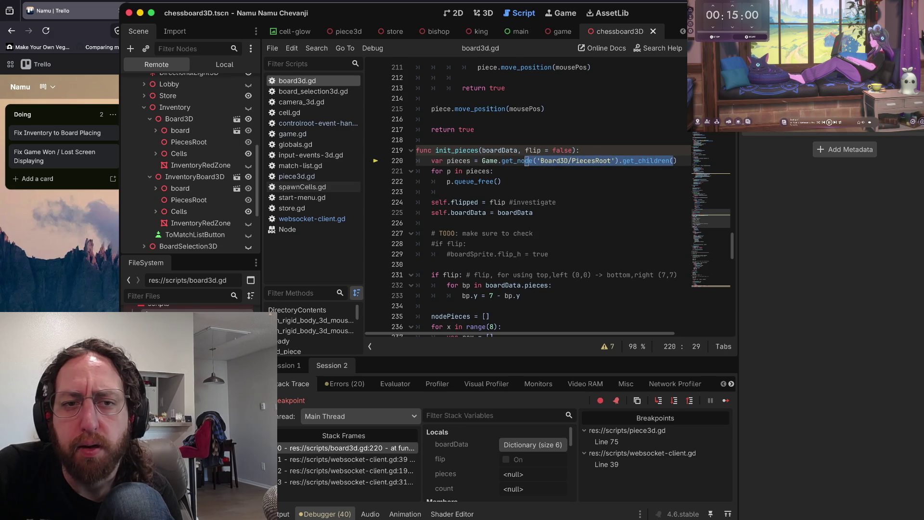
pyautogui.click(501, 160)
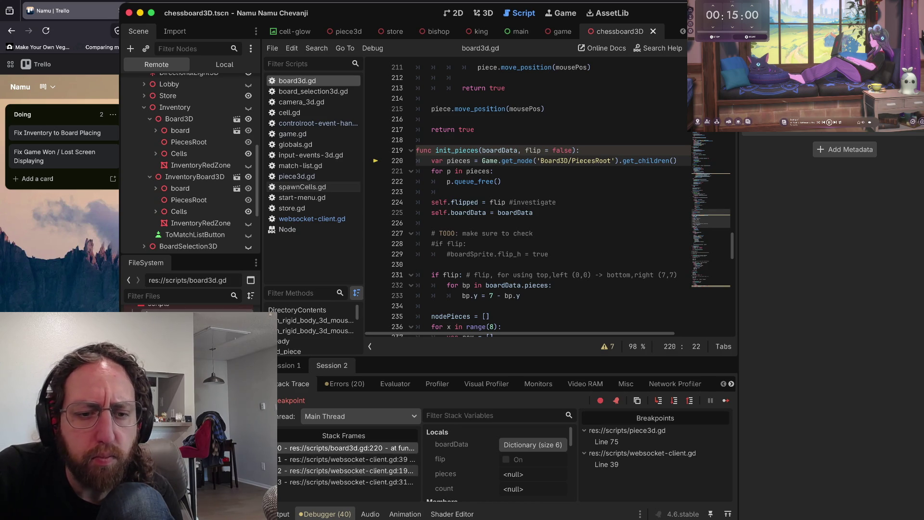
pyautogui.click(346, 482)
pyautogui.click(345, 470)
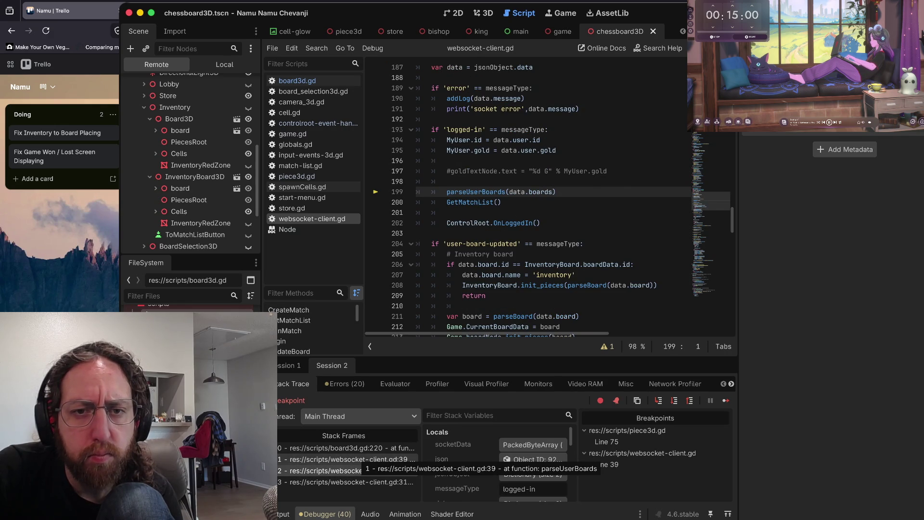
pyautogui.click(346, 459)
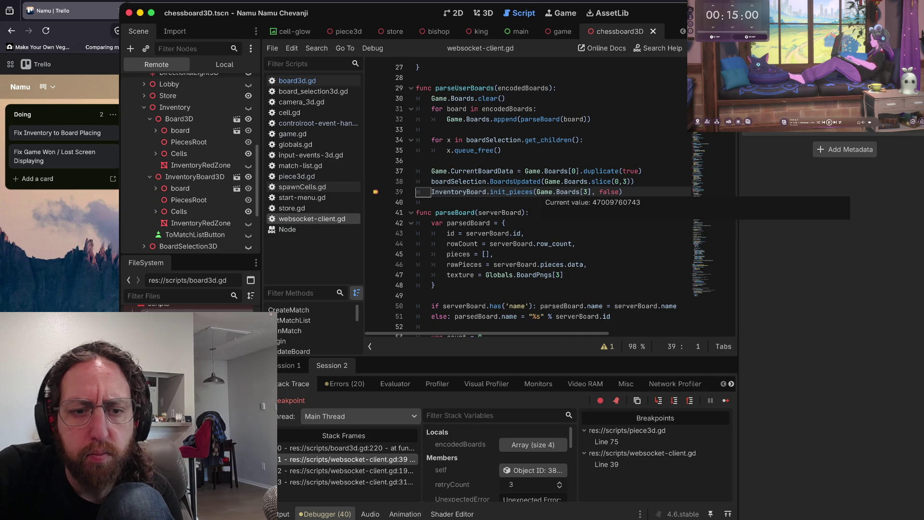
pyautogui.click(344, 448)
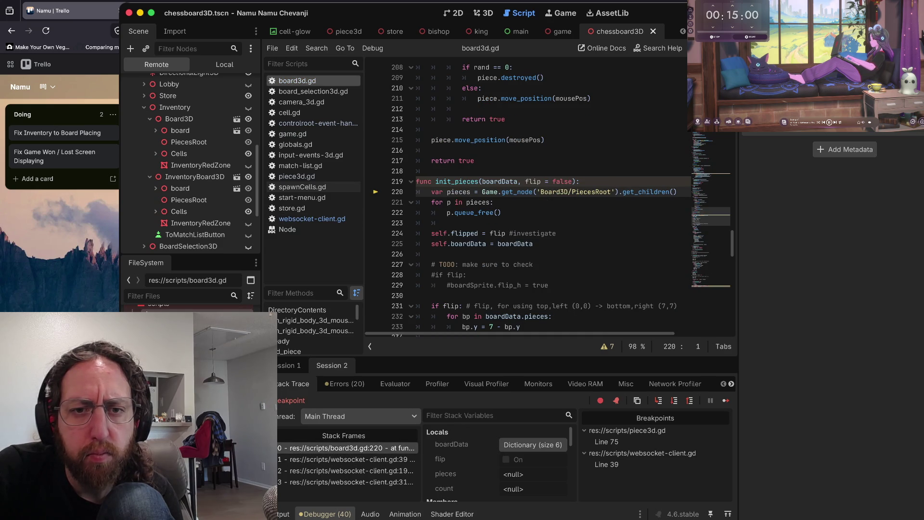
# - Select the Board3D/PiecesRoot path passed to get_node on line 220
pyautogui.moveTo(488, 192)
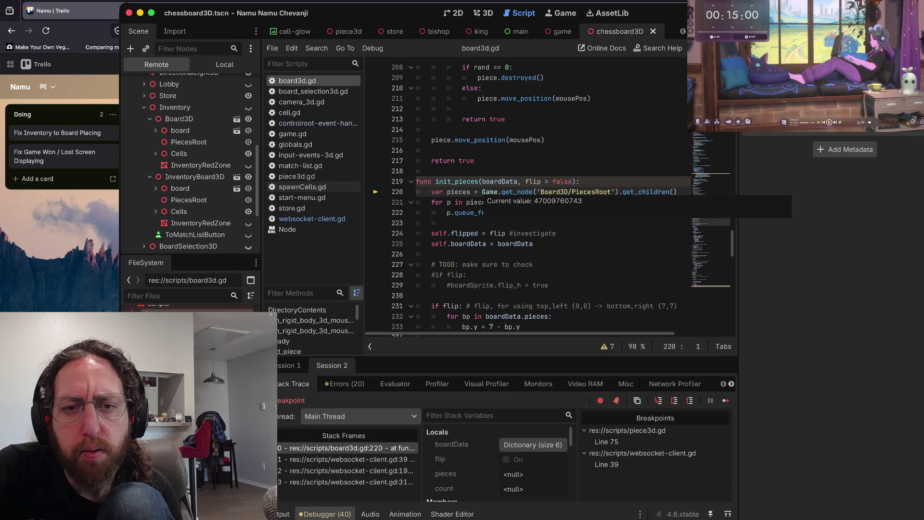
pyautogui.scroll(-1, 489, 192)
pyautogui.moveTo(503, 182)
pyautogui.mouseDown()
pyautogui.moveTo(418, 181)
pyautogui.moveTo(495, 160)
pyautogui.moveTo(431, 182)
pyautogui.mouseUp()
pyautogui.click(565, 160)
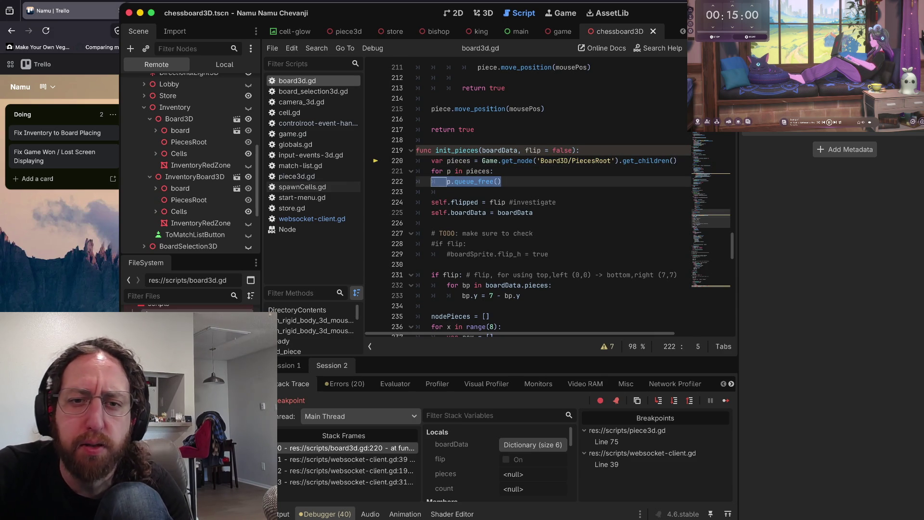
pyautogui.moveTo(540, 161); pyautogui.dragTo(601, 161)
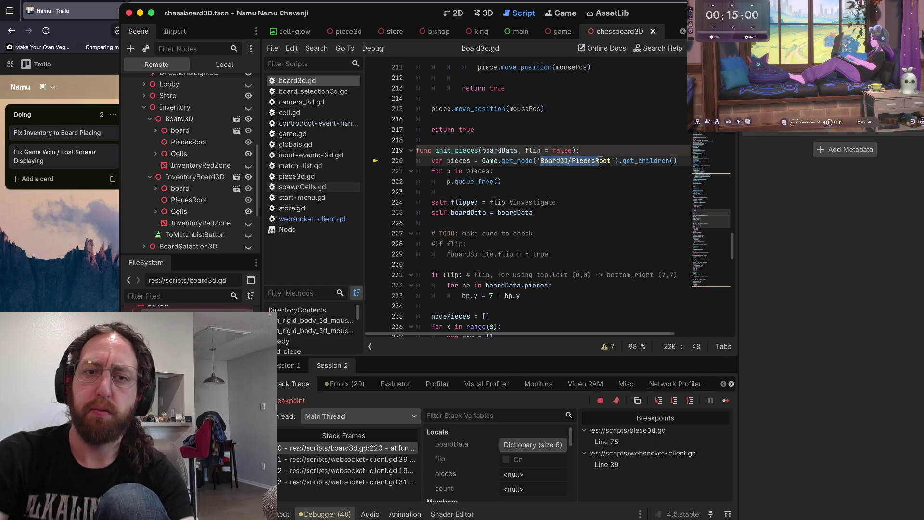
# - Remove the Game prefix so line 220 calls get_node directly
pyautogui.hotkey('alt', 'Left')
pyautogui.hotkey('alt', 'Left')
pyautogui.hotkey('alt', 'Left')
pyautogui.press('Left')
pyautogui.hotkey('alt', 'BackSpace')
pyautogui.press('Delete')
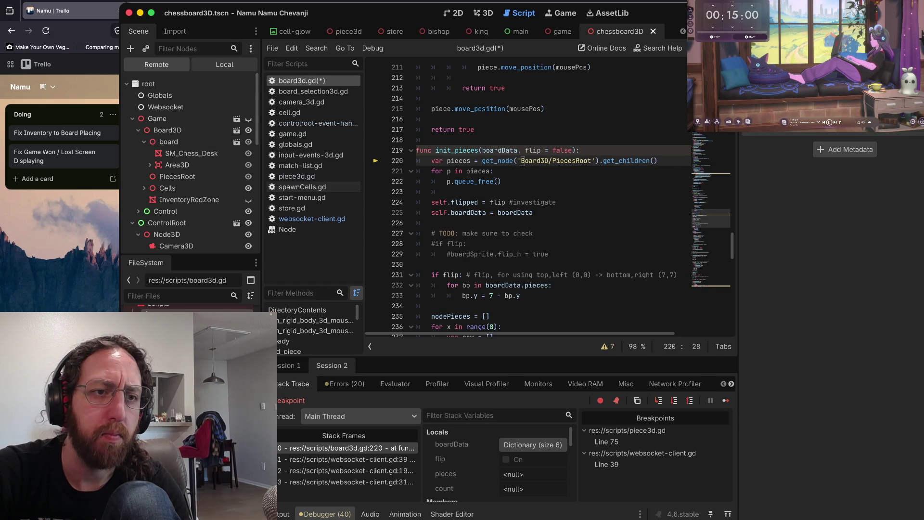
pyautogui.click(224, 64)
# - Trim the path to 'PiecesRoot', save board3d.gd and relaunch the game
pyautogui.click(546, 160)
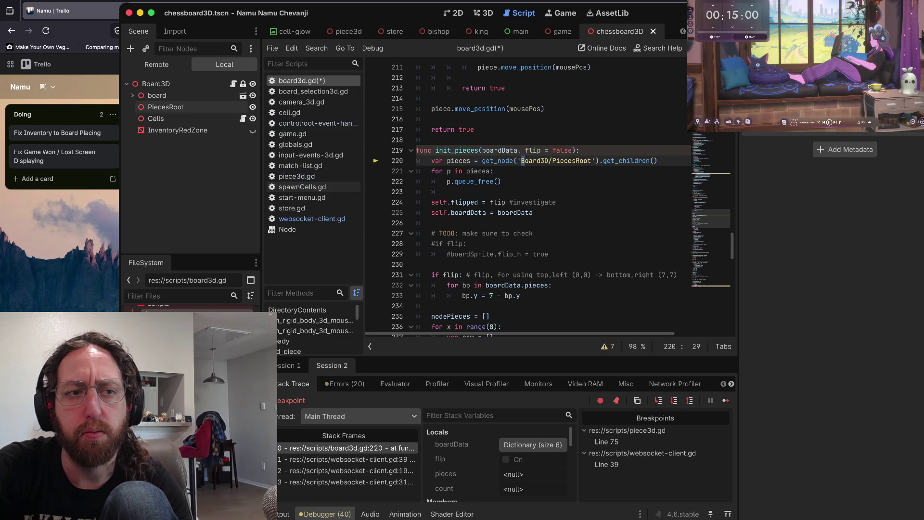
pyautogui.hotkey('shift', 'Right')
pyautogui.hotkey('shift', 'Right')
pyautogui.hotkey('shift', 'Right')
pyautogui.press('BackSpace')
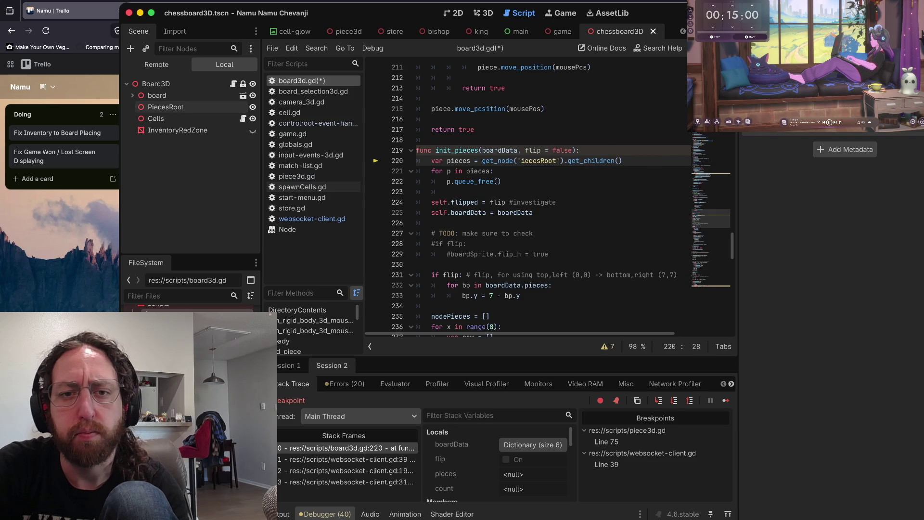
pyautogui.hotkey('ctrl', 'space')
pyautogui.press('Escape')
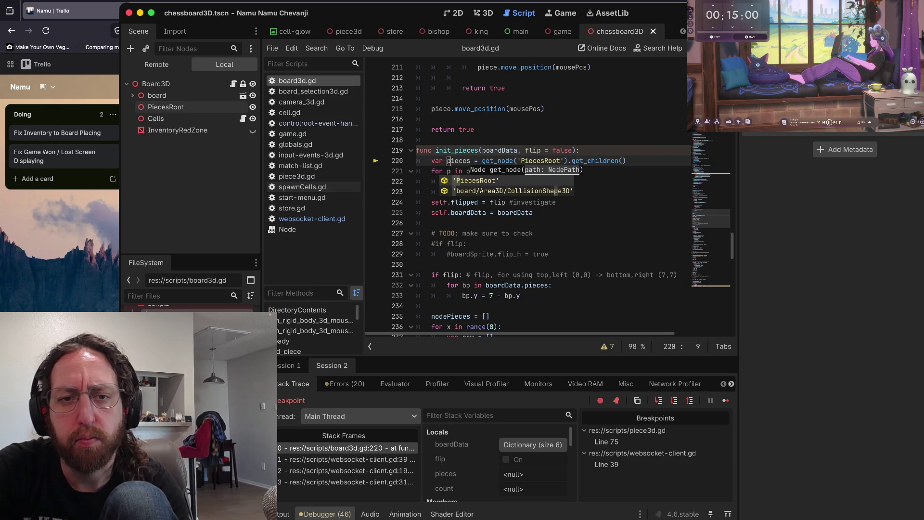
pyautogui.press('super+b')
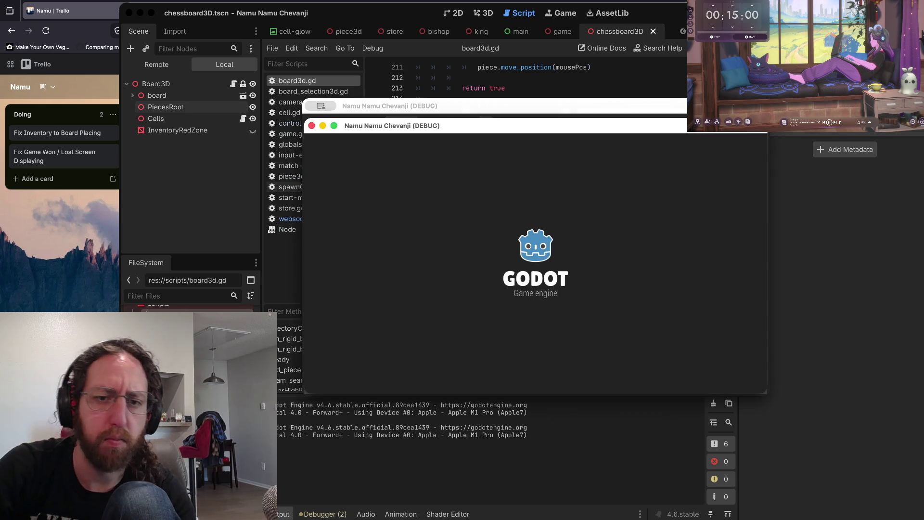
# - Log in with the username and resume past the line 39 breakpoint
pyautogui.write('be')
pyautogui.press('Return')
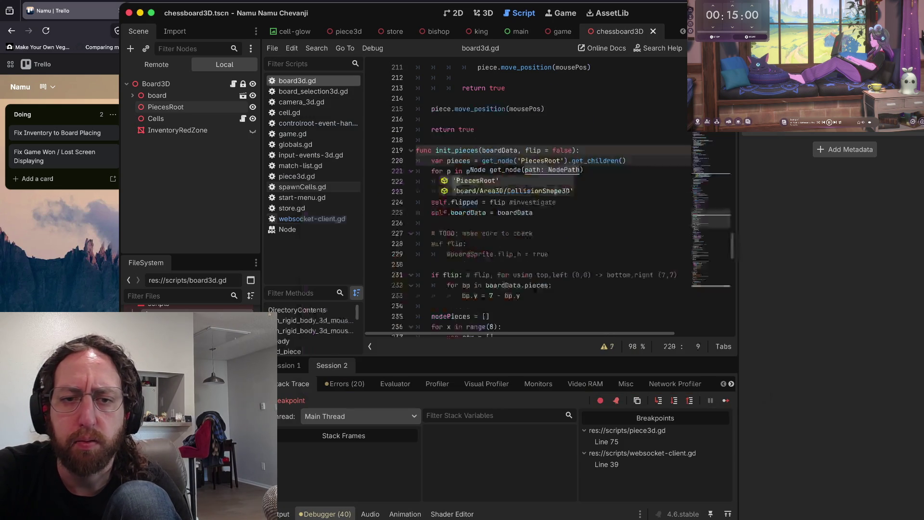
pyautogui.press('F12')
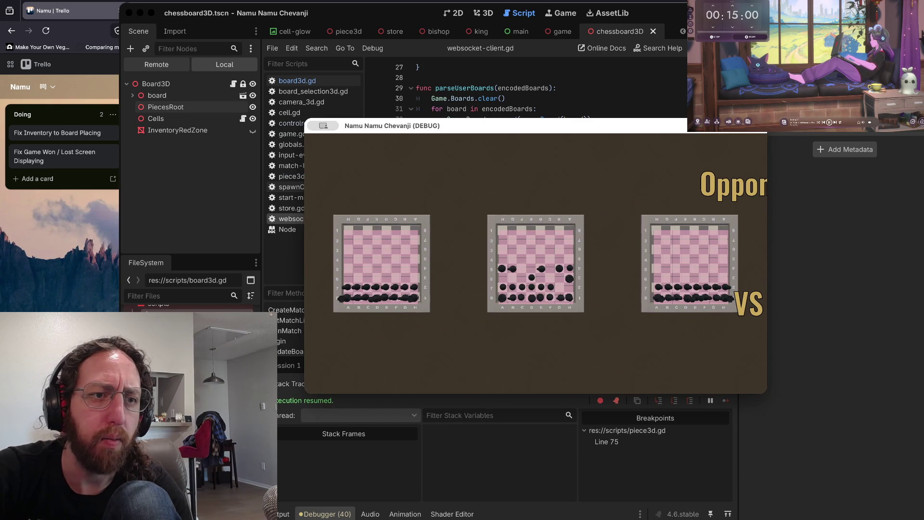
# - List the inventory board's PiecesRoot children in the Remote tree, then bring the game window forward
pyautogui.click(156, 64)
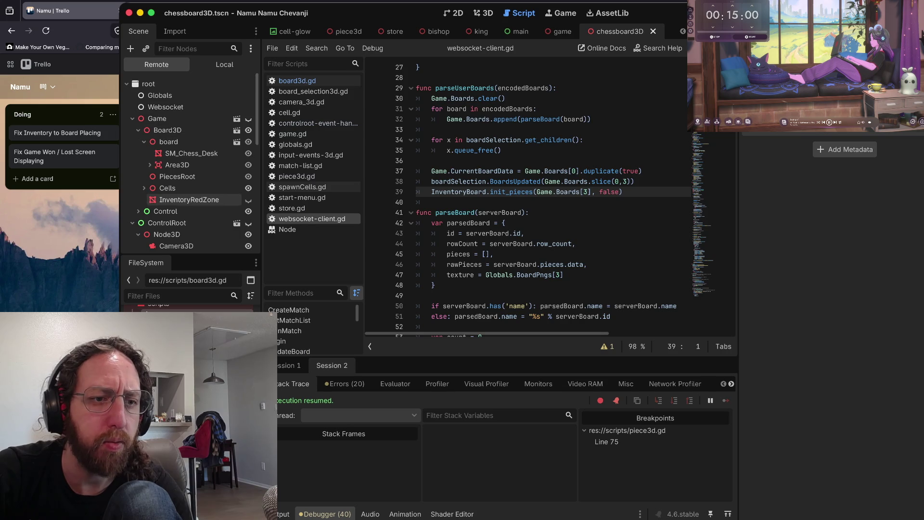
pyautogui.scroll(-2, 183, 192)
pyautogui.scroll(-5, 183, 192)
pyautogui.scroll(6, 183, 159)
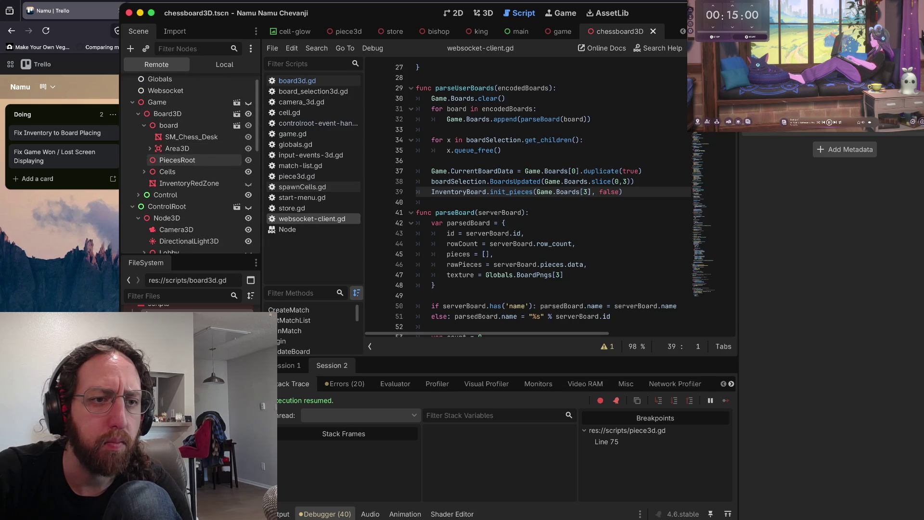
pyautogui.click(138, 113)
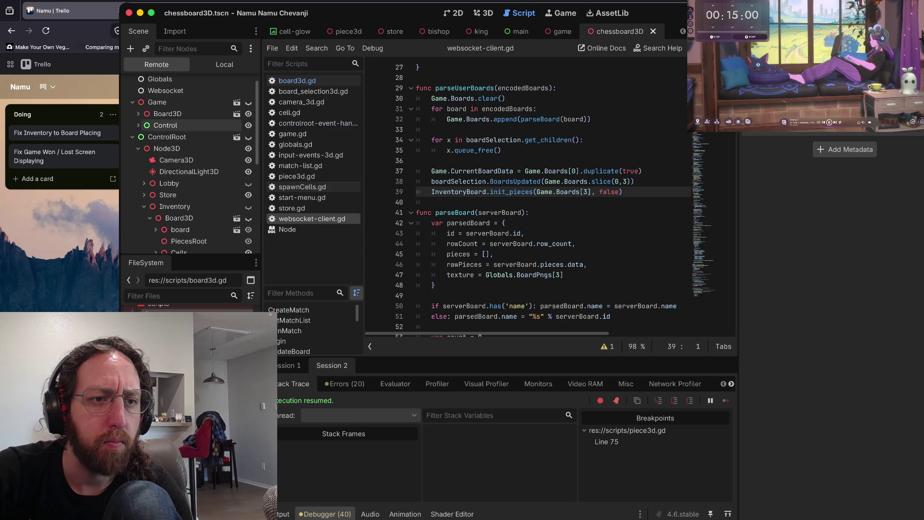
pyautogui.scroll(-5, 192, 144)
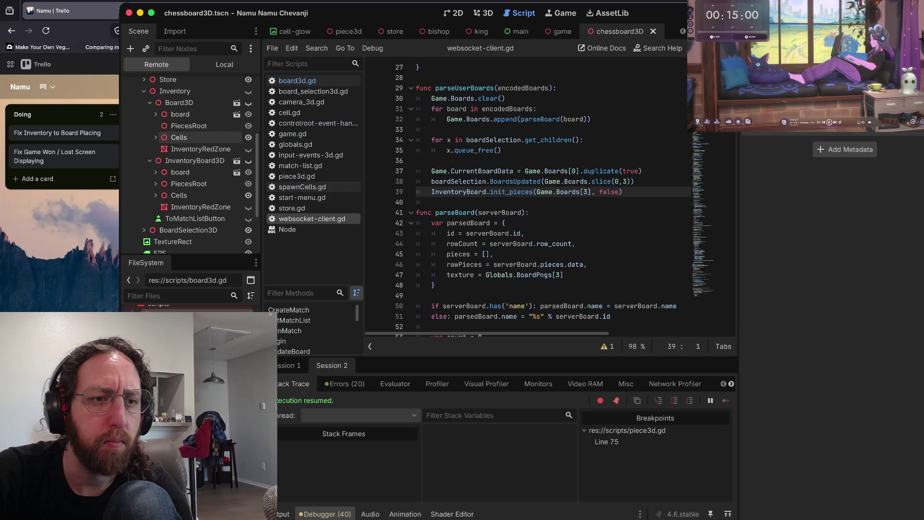
pyautogui.click(155, 183)
pyautogui.scroll(-4, 192, 208)
pyautogui.scroll(2, 192, 208)
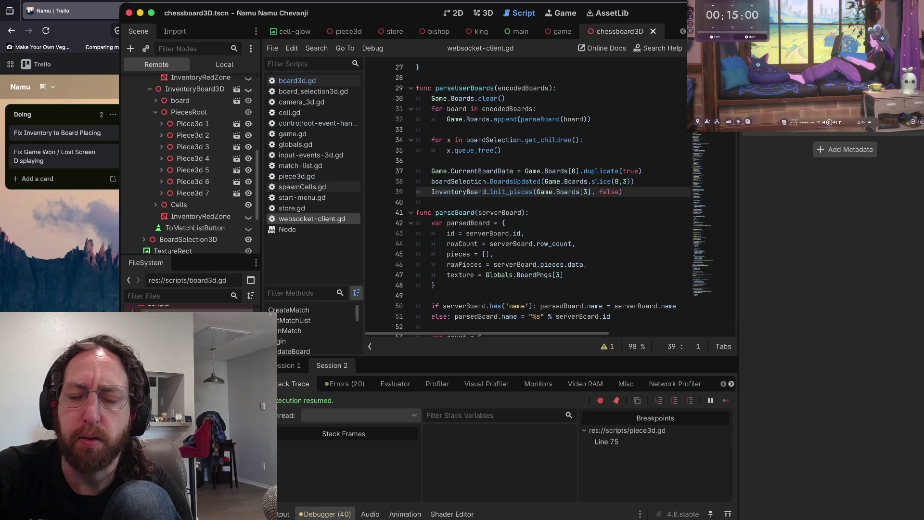
pyautogui.hotkey('ctrl', 'Up')
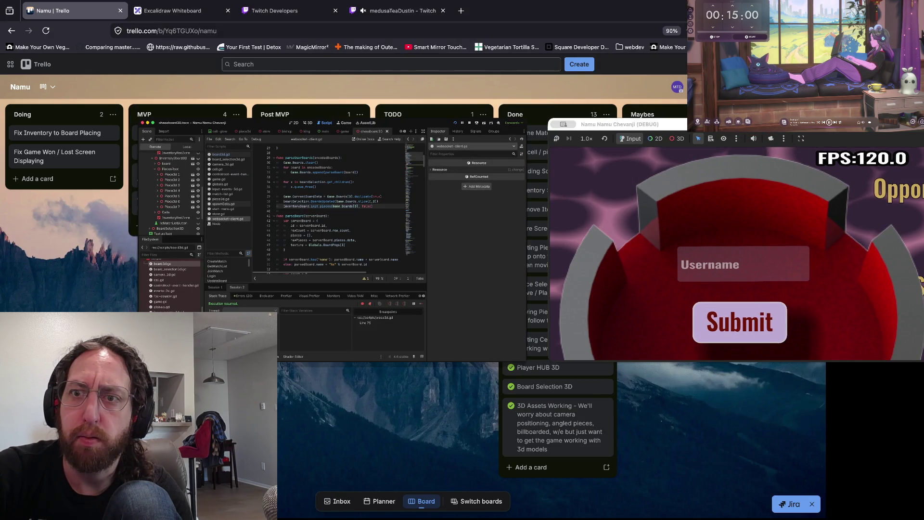
pyautogui.hotkey('ctrl', 'Up')
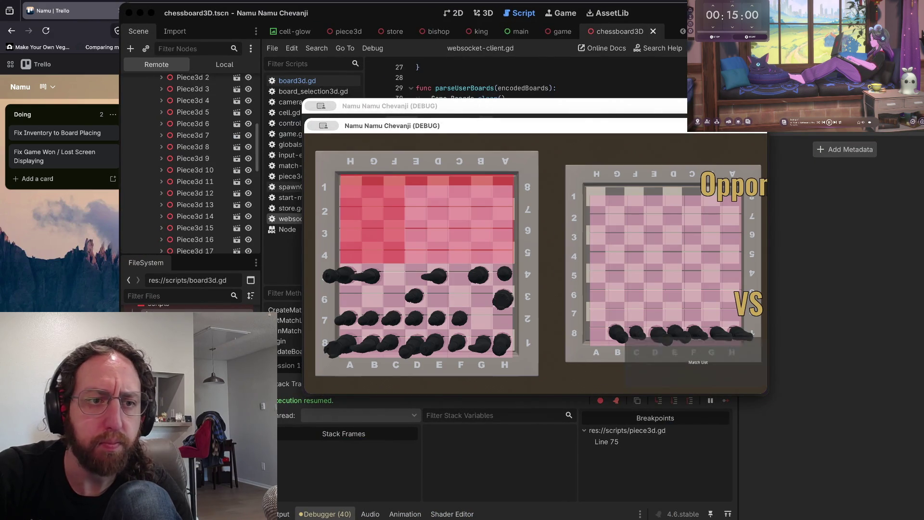
# - Bring the editor in front of the game and scroll websocket-client.gd up to MyUser and parseUserBoards
pyautogui.scroll(-5, 202, 212)
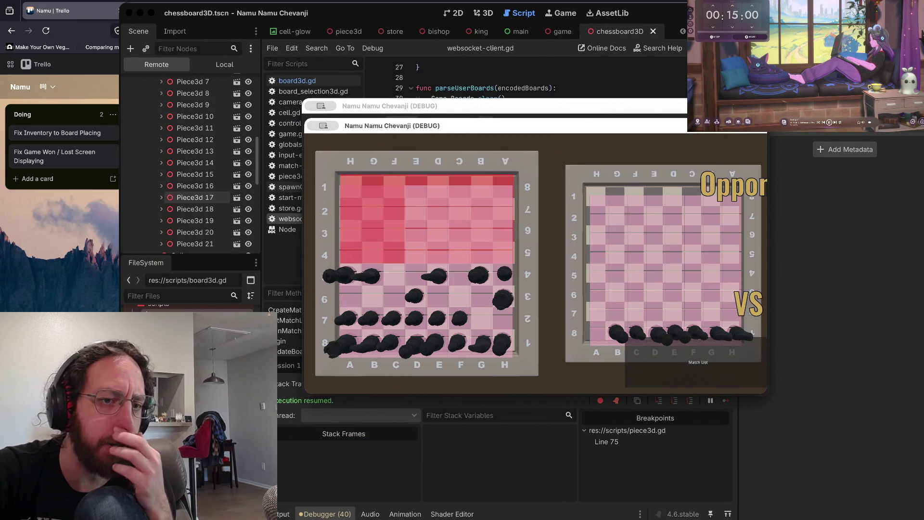
pyautogui.scroll(2, 202, 193)
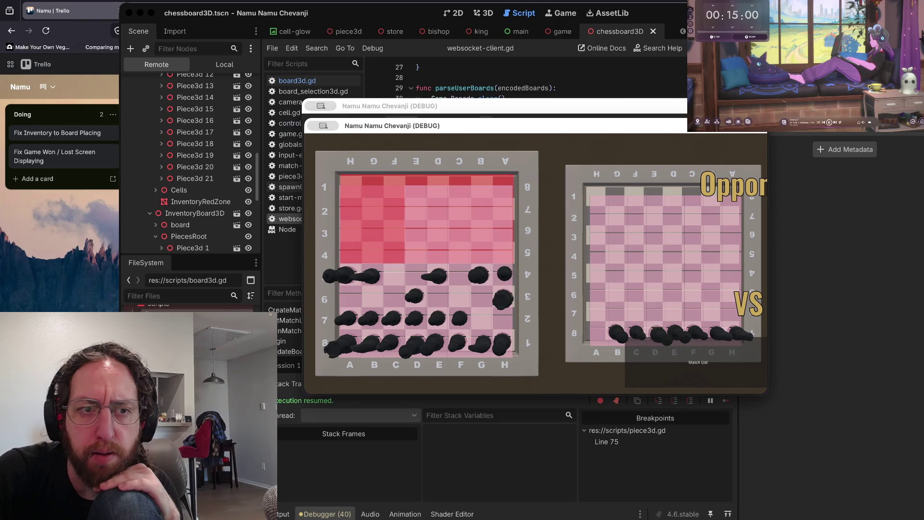
pyautogui.scroll(5, 192, 158)
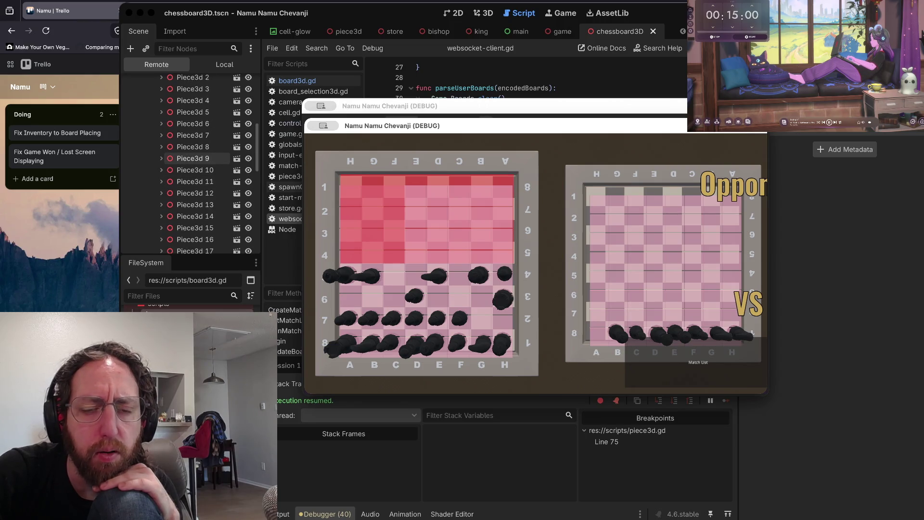
pyautogui.click(289, 187)
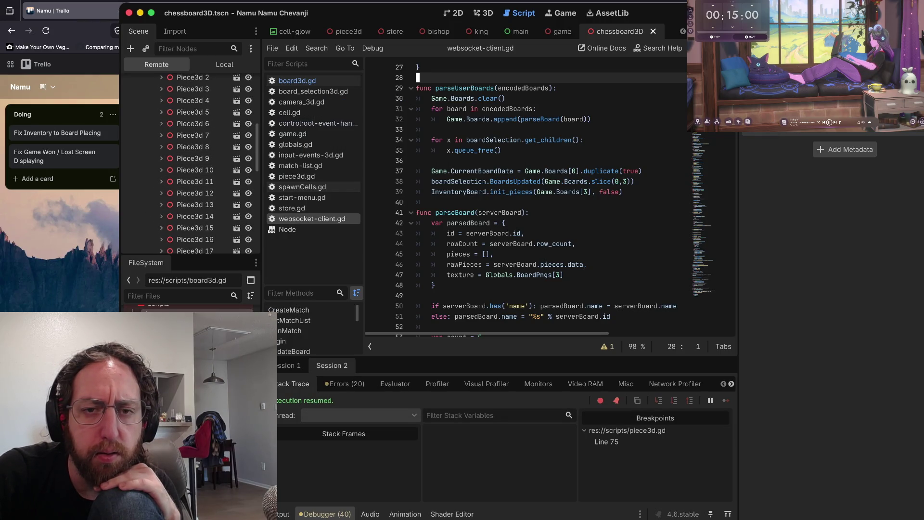
pyautogui.scroll(2, 529, 197)
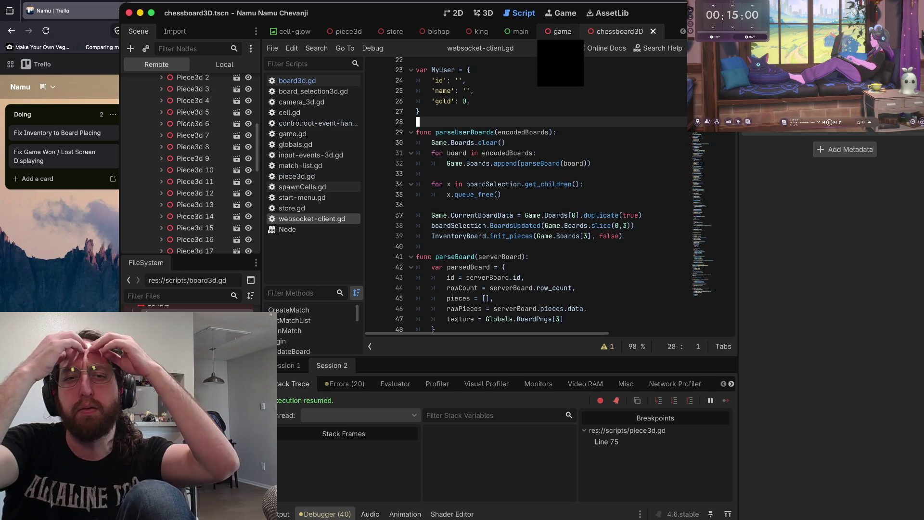
# - Break at the inventory init_pieces call on line 39, run the game, and resume past it
pyautogui.click(375, 236)
pyautogui.press('super+b')
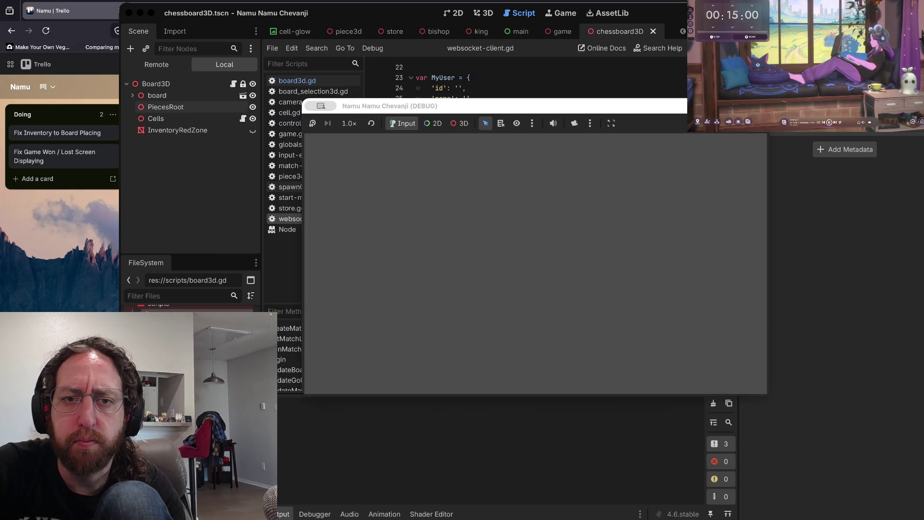
pyautogui.write('e')
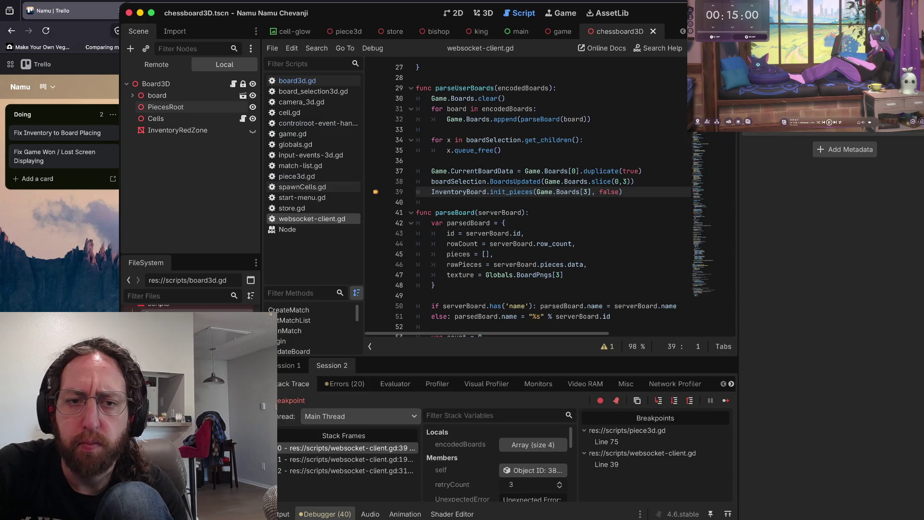
pyautogui.press('F12')
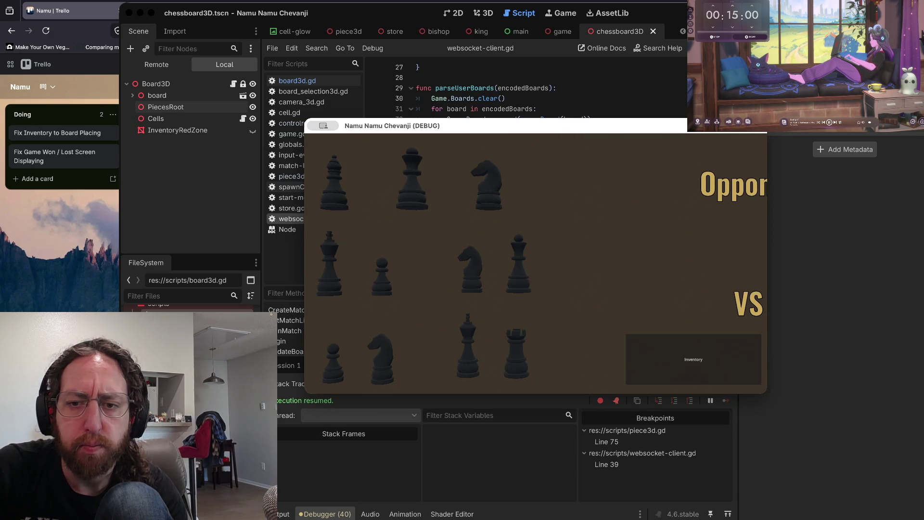
# - Stop the game and place the caret after queue_free on line 35
pyautogui.press('super+period')
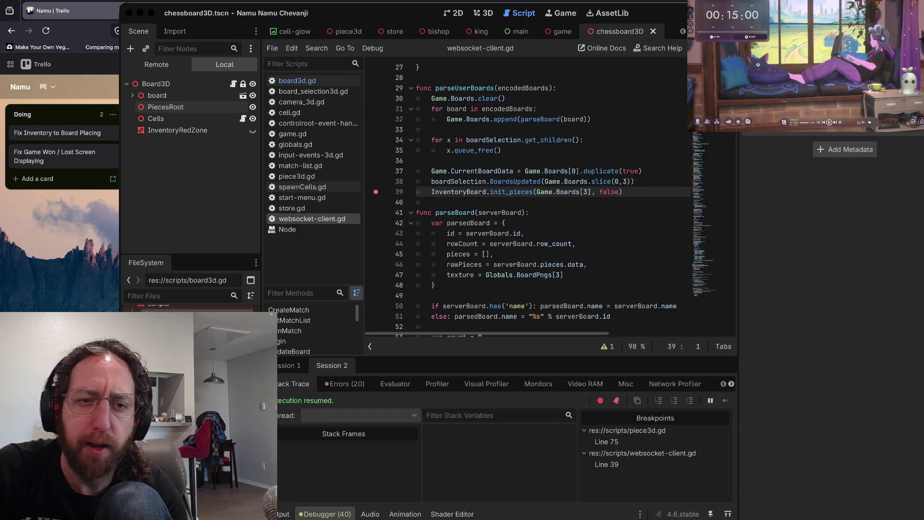
pyautogui.click(503, 150)
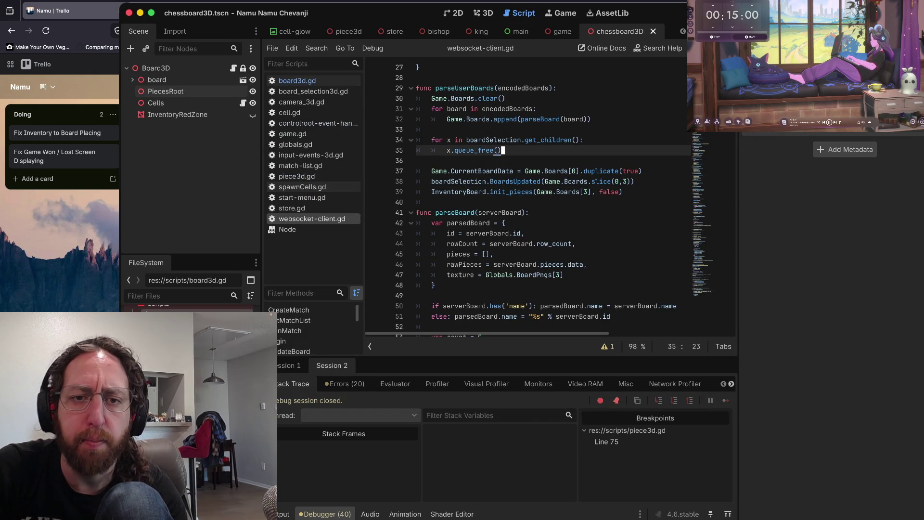
pyautogui.doubleClick(532, 192)
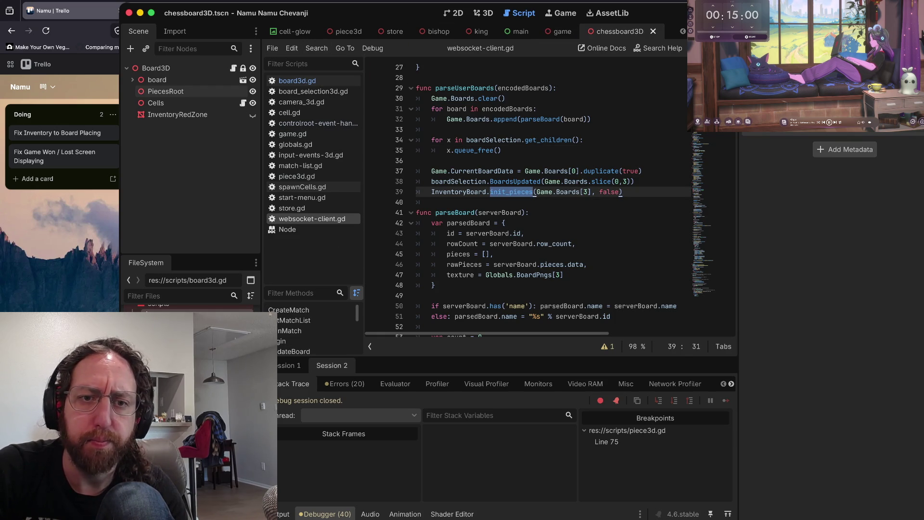
pyautogui.click(503, 192)
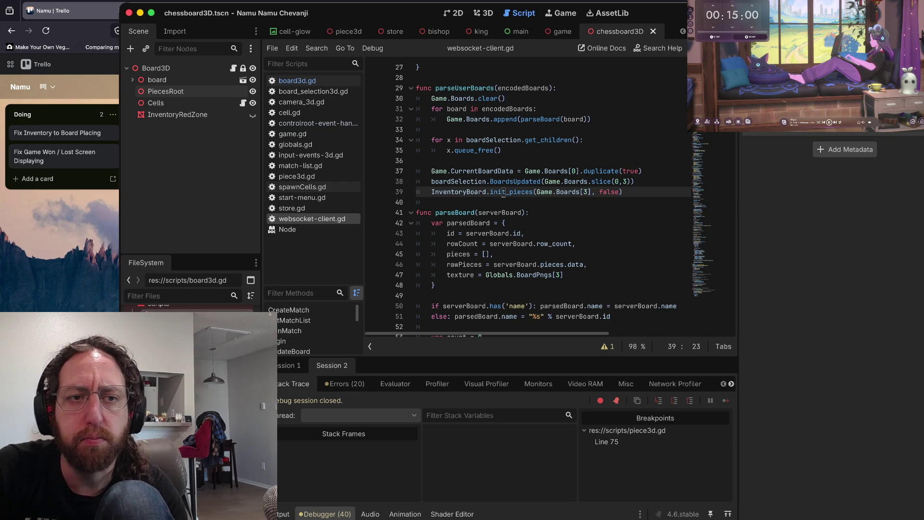
pyautogui.rightClick(501, 192)
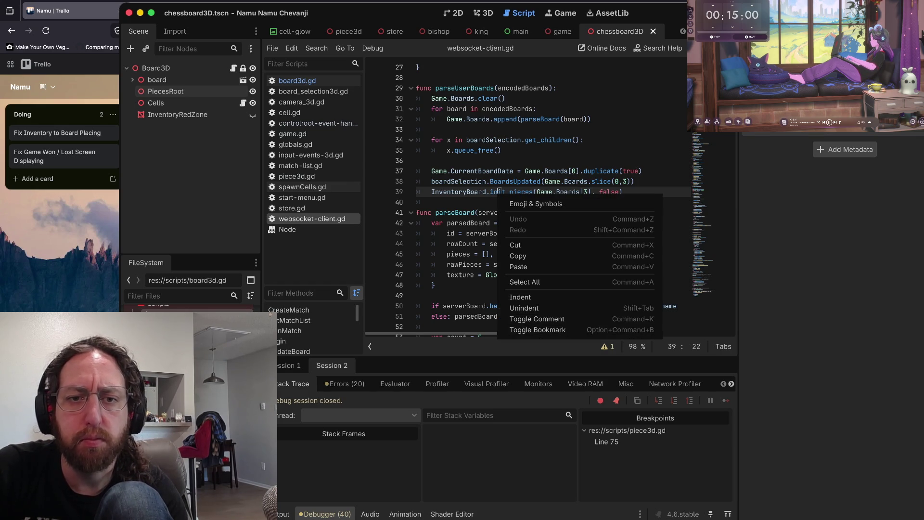
pyautogui.click(499, 192)
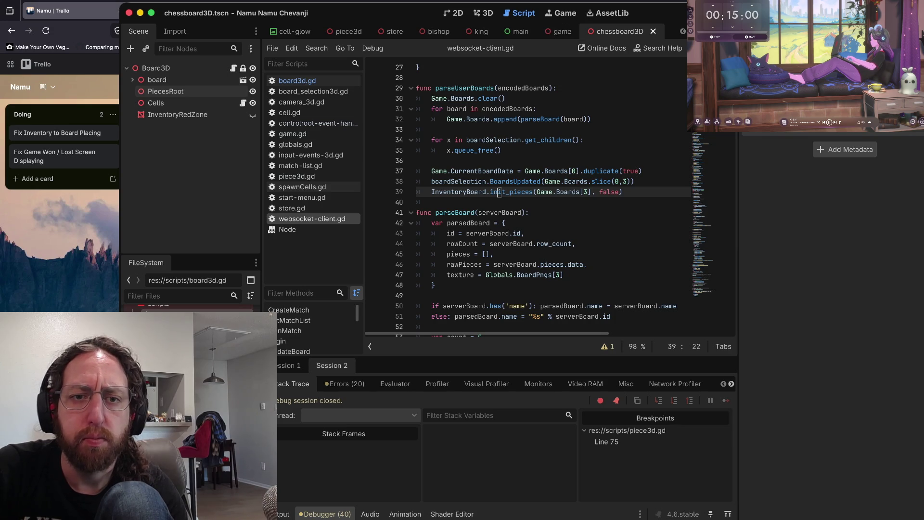
pyautogui.moveTo(499, 192)
pyautogui.scroll(1, 499, 192)
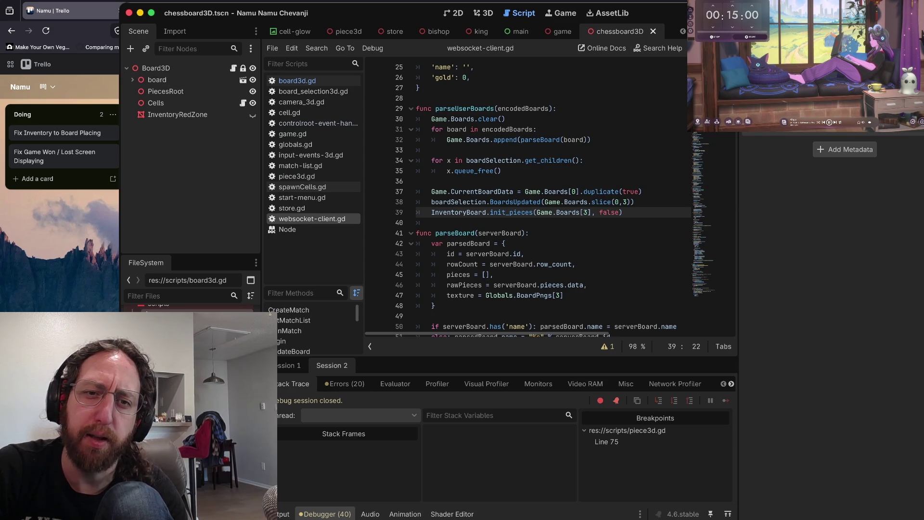
pyautogui.scroll(8, 529, 198)
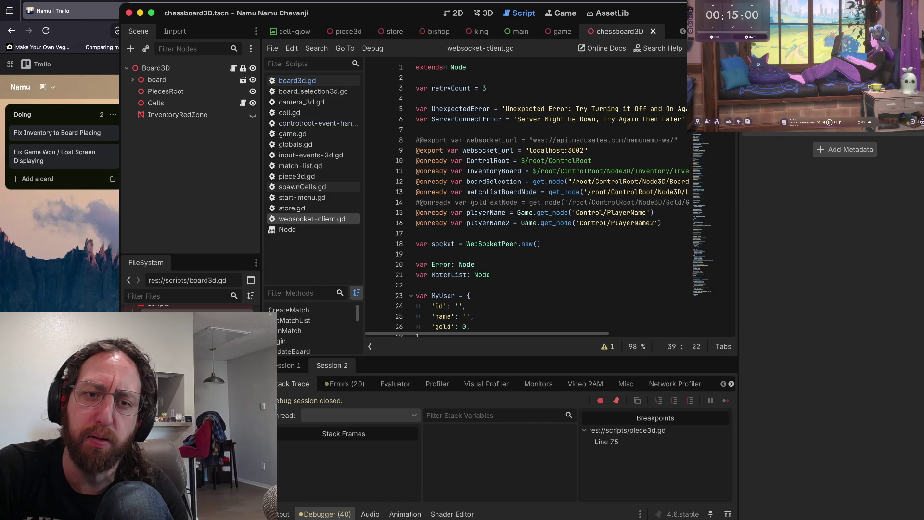
pyautogui.scroll(-1, 529, 192)
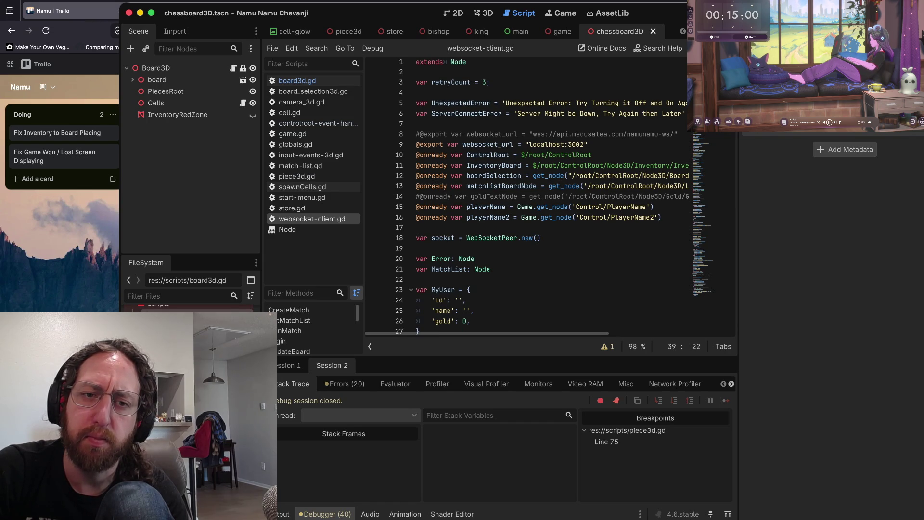
pyautogui.scroll(-9, 529, 197)
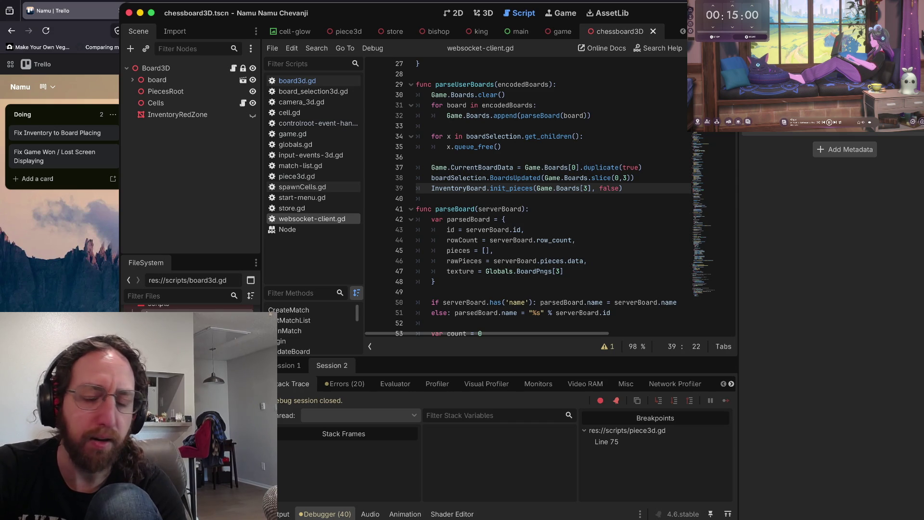
pyautogui.click(417, 157)
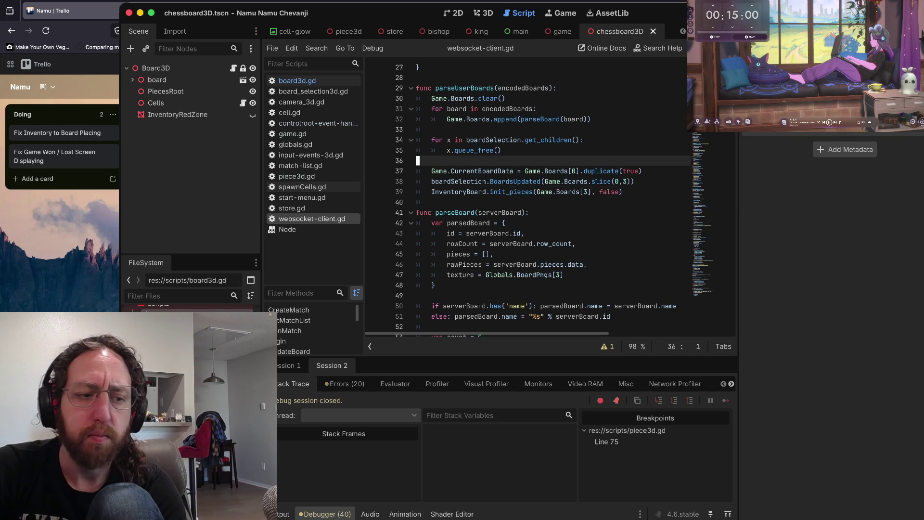
pyautogui.scroll(-1, 530, 197)
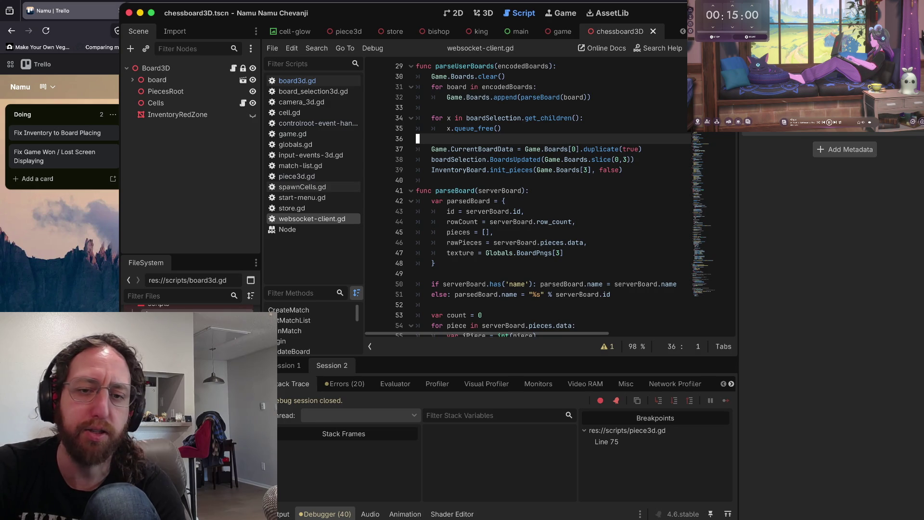
pyautogui.click(433, 180)
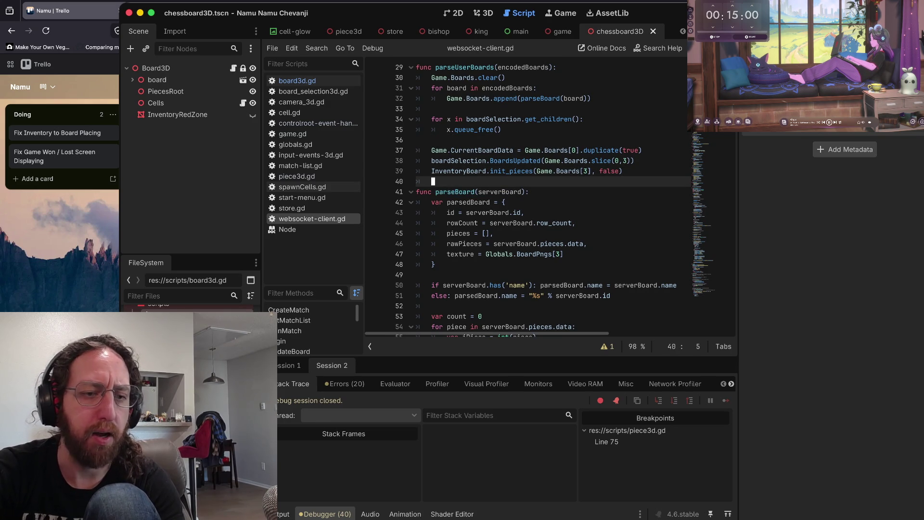
pyautogui.press('Up')
pyautogui.press('Up')
pyautogui.press('Up')
pyautogui.press('Up')
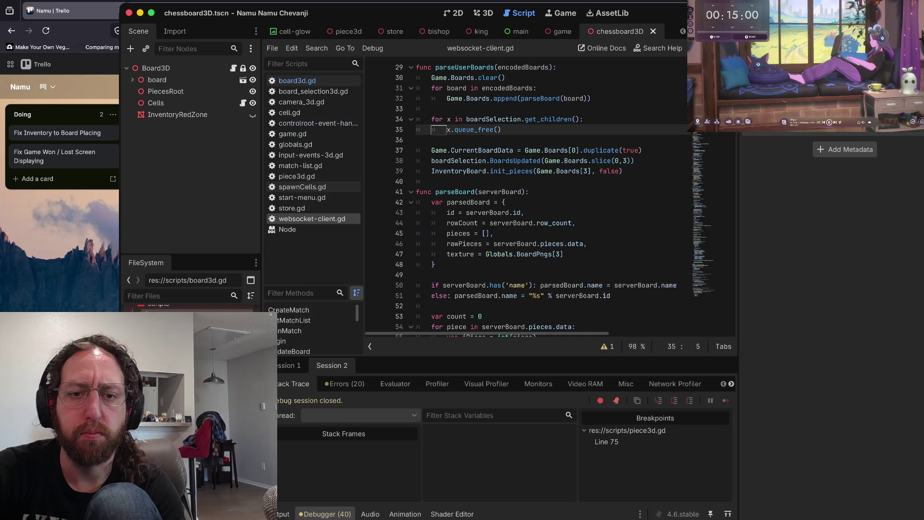
pyautogui.scroll(3, 530, 202)
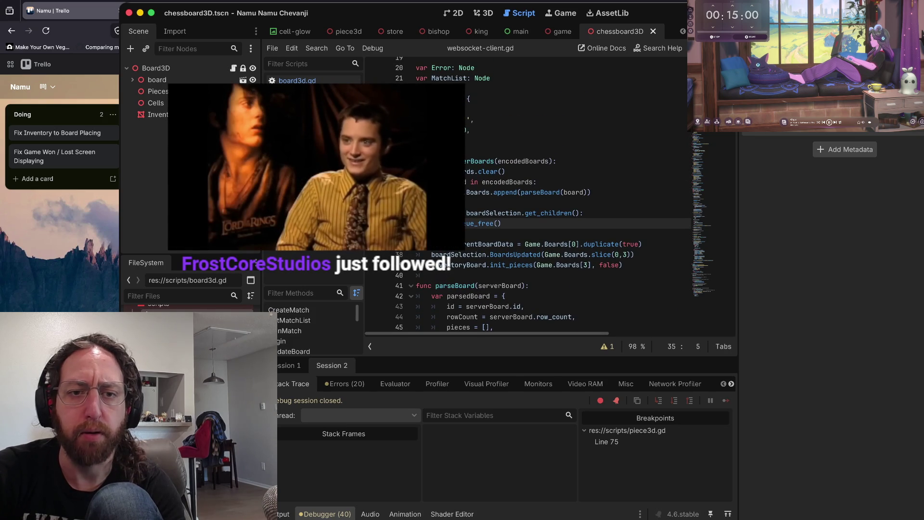
pyautogui.press('Up')
pyautogui.press('Up')
pyautogui.press('Up')
pyautogui.press('Up')
pyautogui.press('Up')
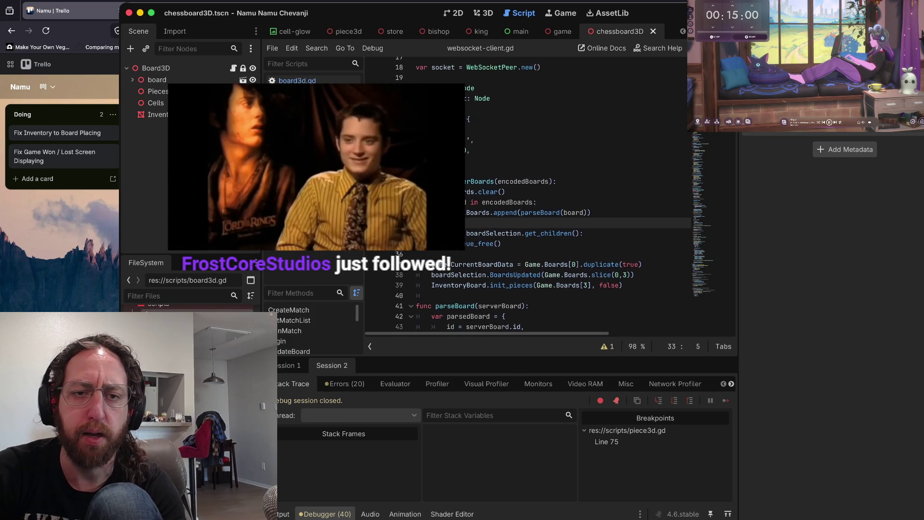
pyautogui.scroll(3, 500, 202)
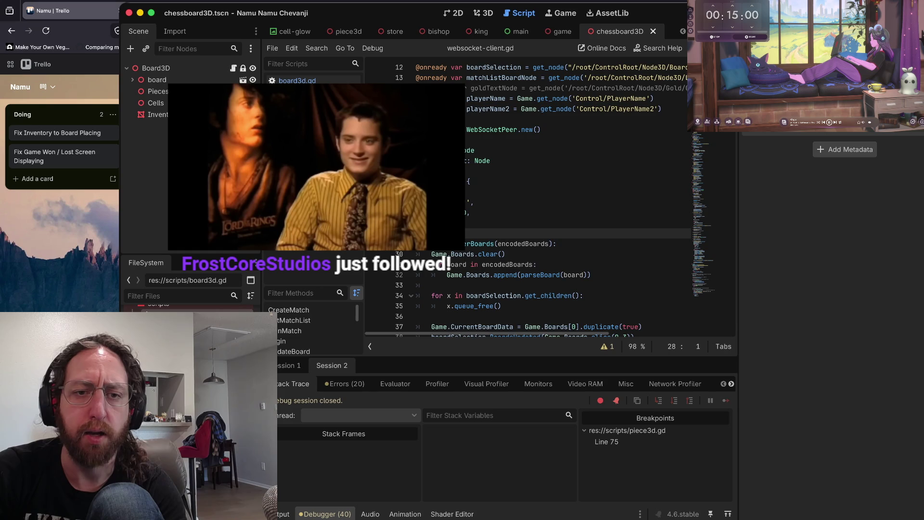
pyautogui.scroll(-4, 488, 168)
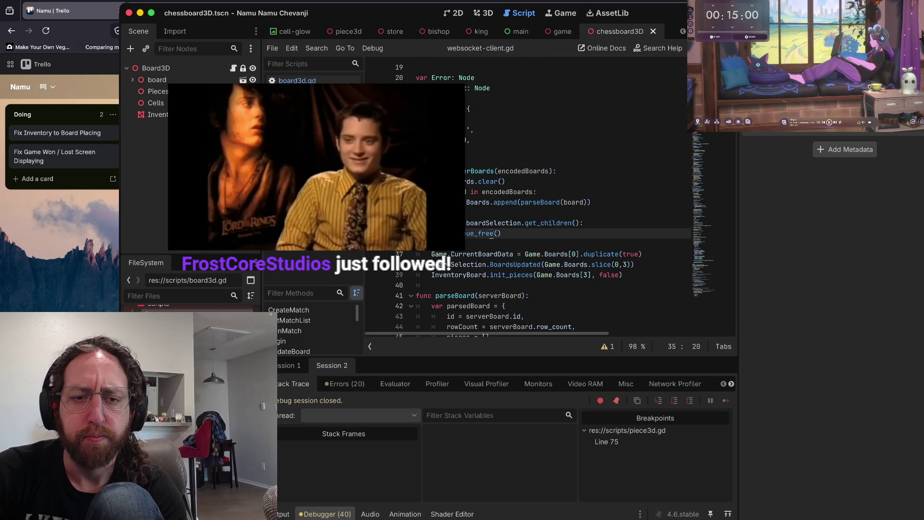
pyautogui.click(487, 168)
pyautogui.press('Down')
pyautogui.press('Down')
pyautogui.press('Down')
pyautogui.scroll(-3, 488, 168)
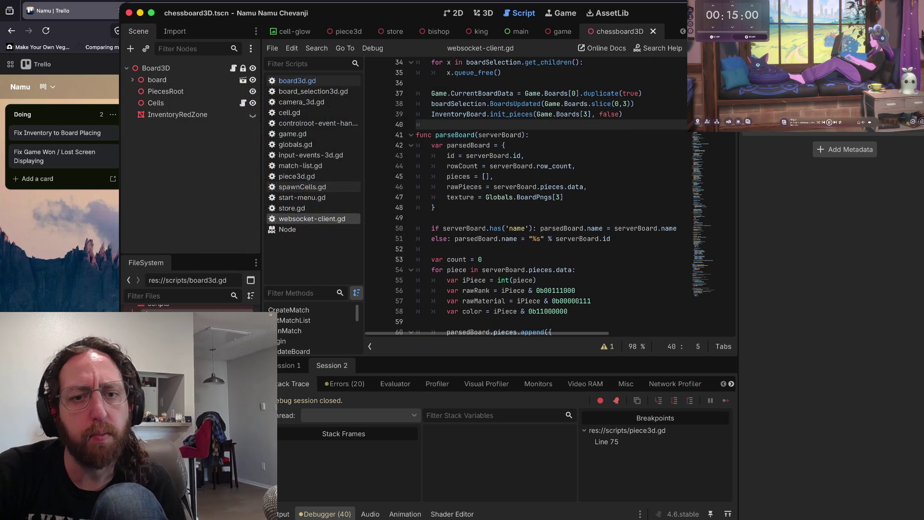
pyautogui.click(417, 222)
pyautogui.scroll(-2, 543, 197)
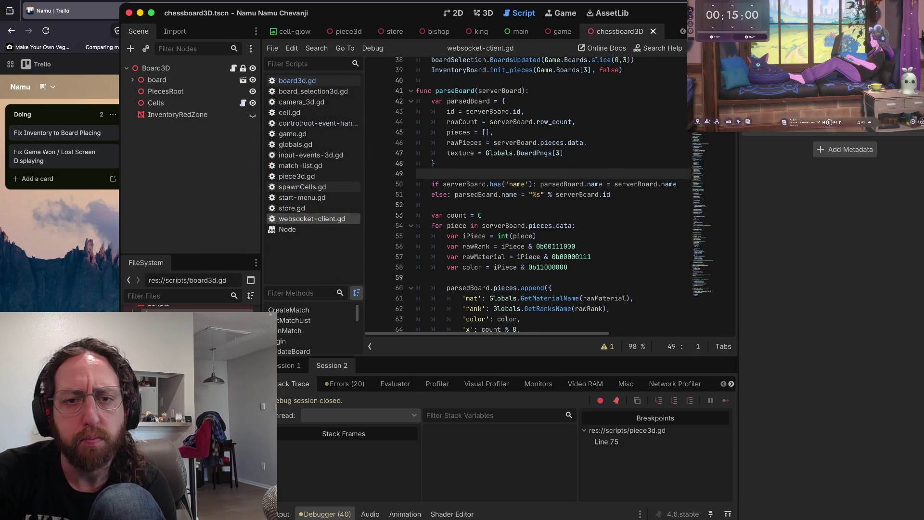
pyautogui.click(433, 207)
pyautogui.scroll(-3, 530, 207)
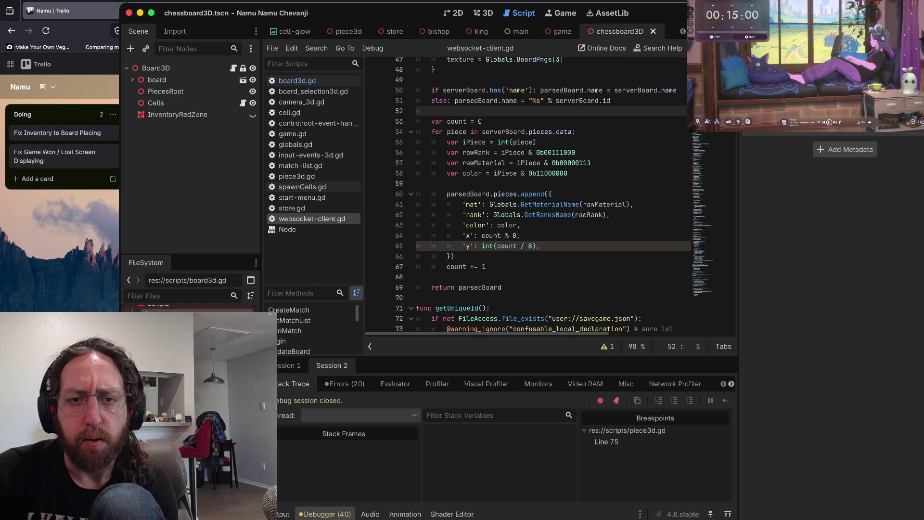
pyautogui.click(418, 188)
pyautogui.scroll(-2, 543, 197)
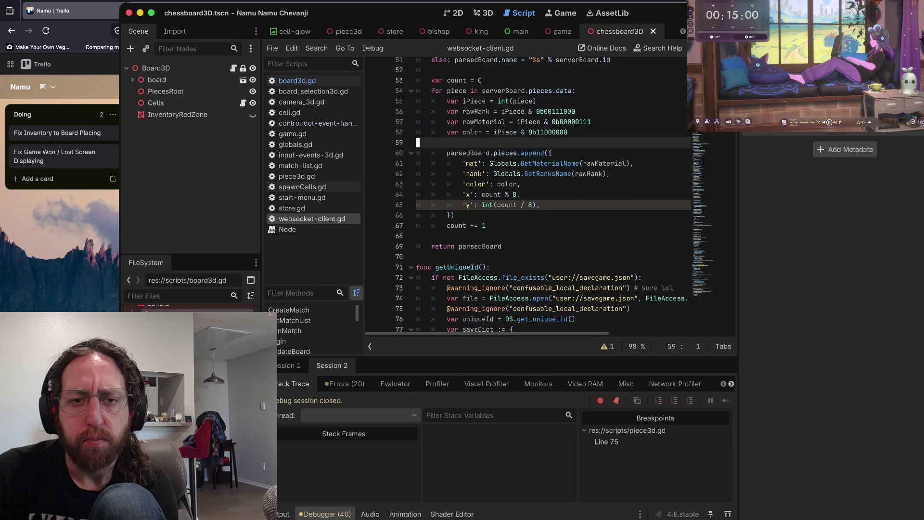
pyautogui.click(418, 243)
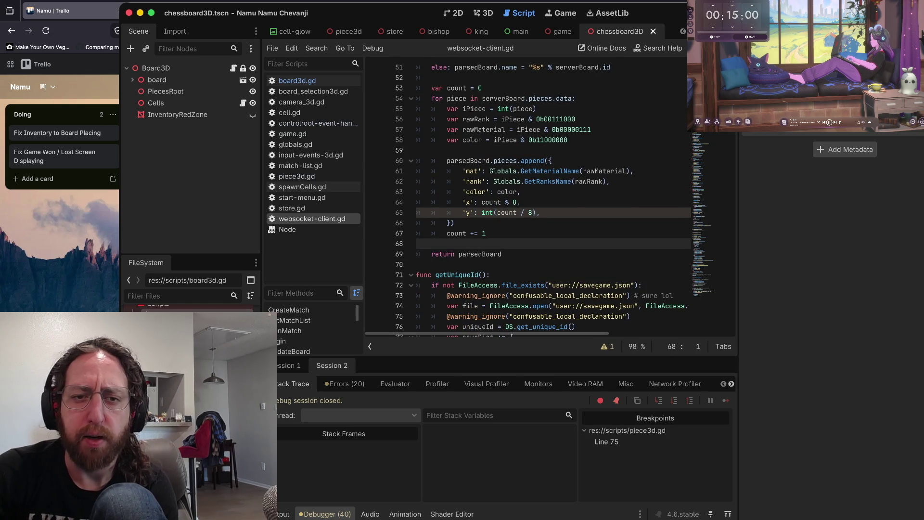
pyautogui.click(418, 150)
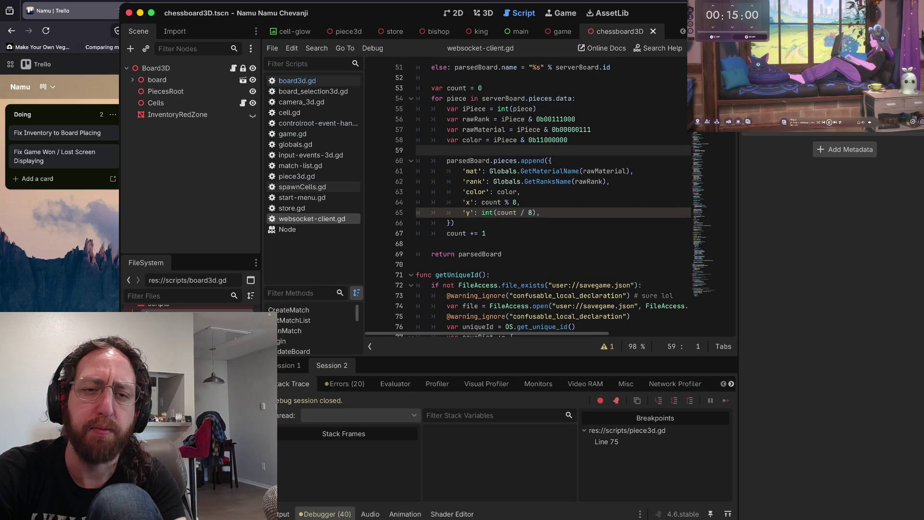
pyautogui.scroll(4, 543, 197)
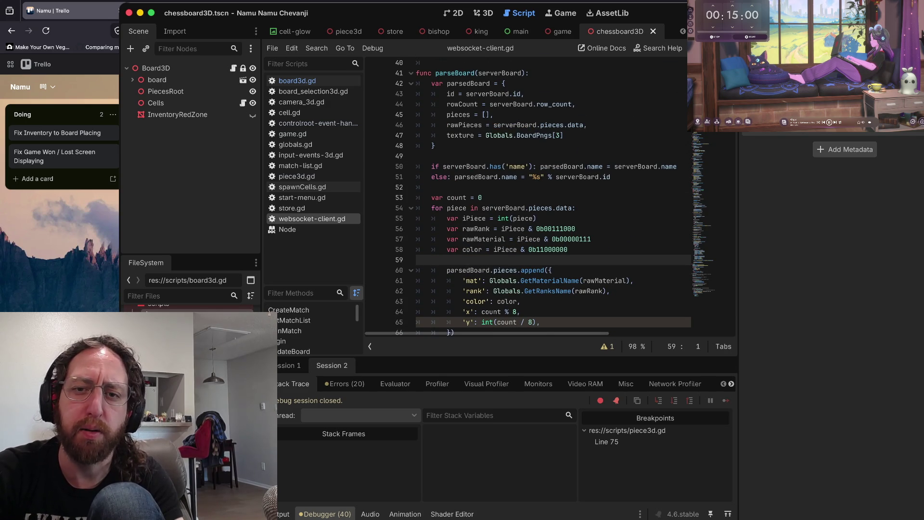
pyautogui.scroll(1, 543, 197)
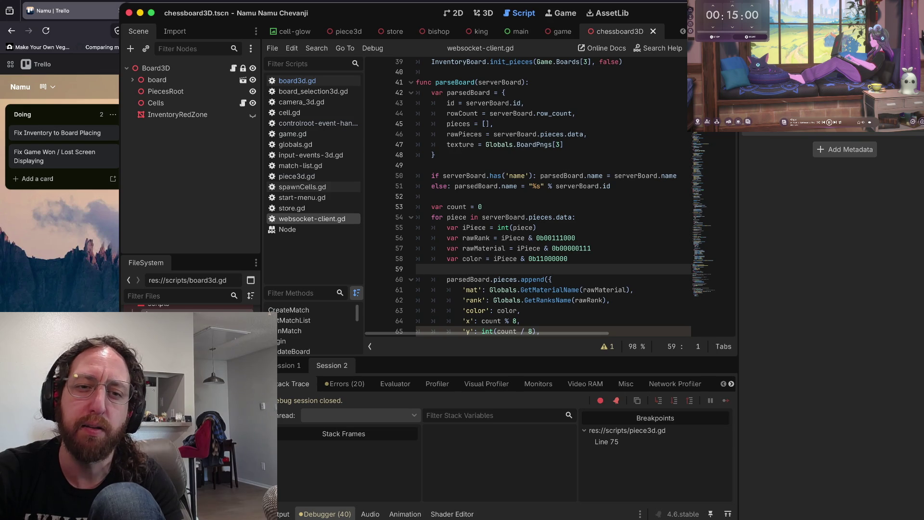
pyautogui.click(418, 166)
pyautogui.scroll(3, 530, 197)
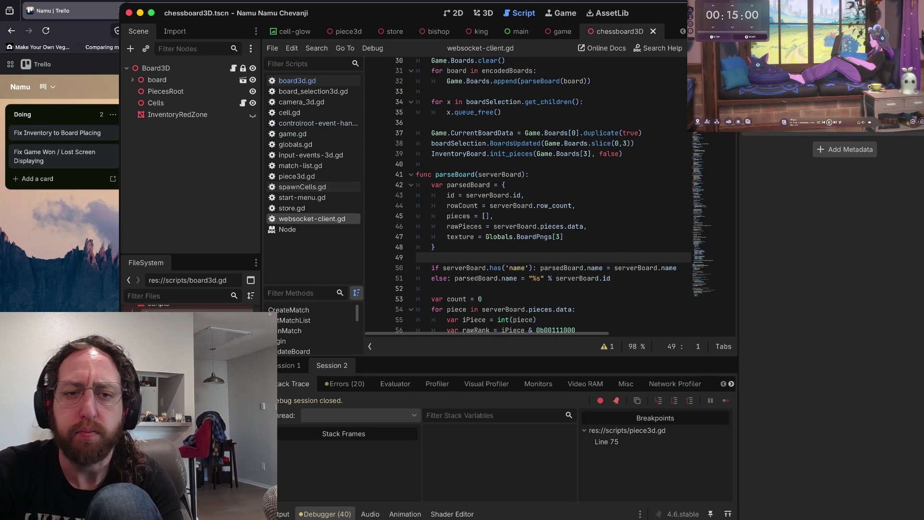
pyautogui.moveTo(425, 164); pyautogui.dragTo(510, 161)
pyautogui.click(432, 171)
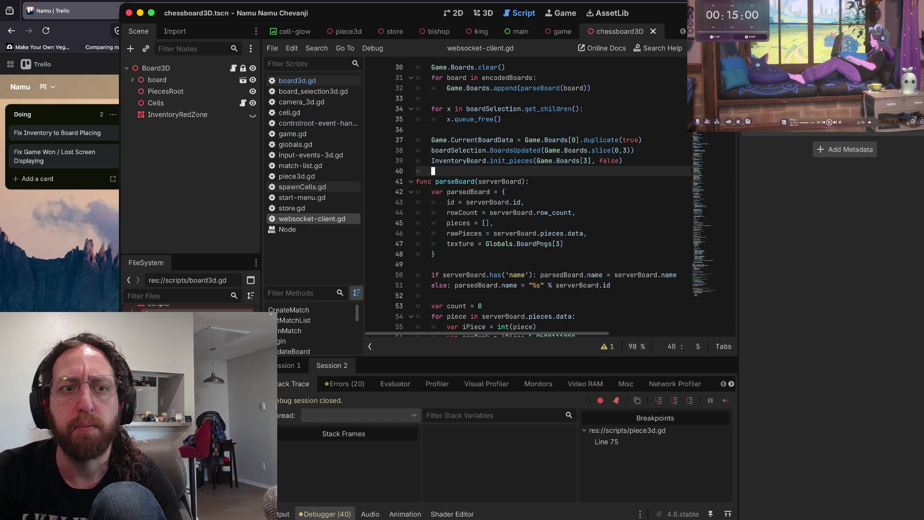
pyautogui.scroll(-3, 529, 192)
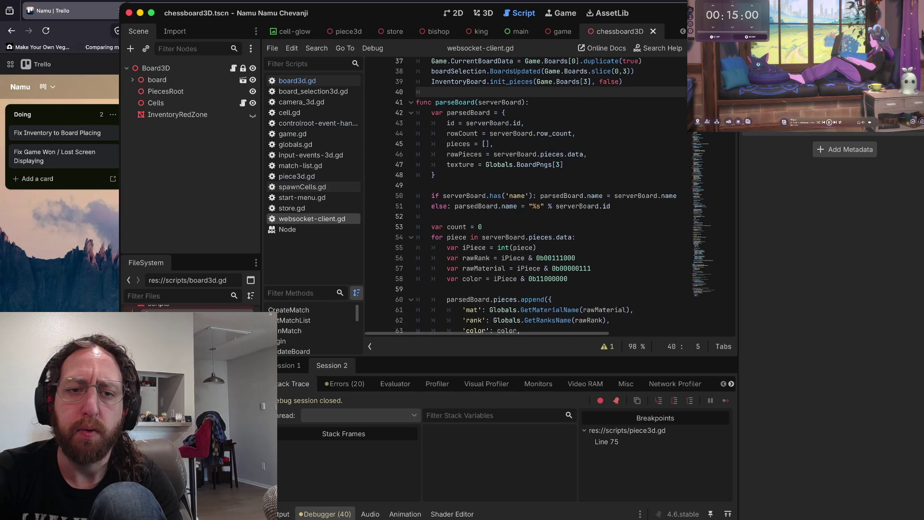
pyautogui.click(417, 191)
pyautogui.scroll(-1, 530, 192)
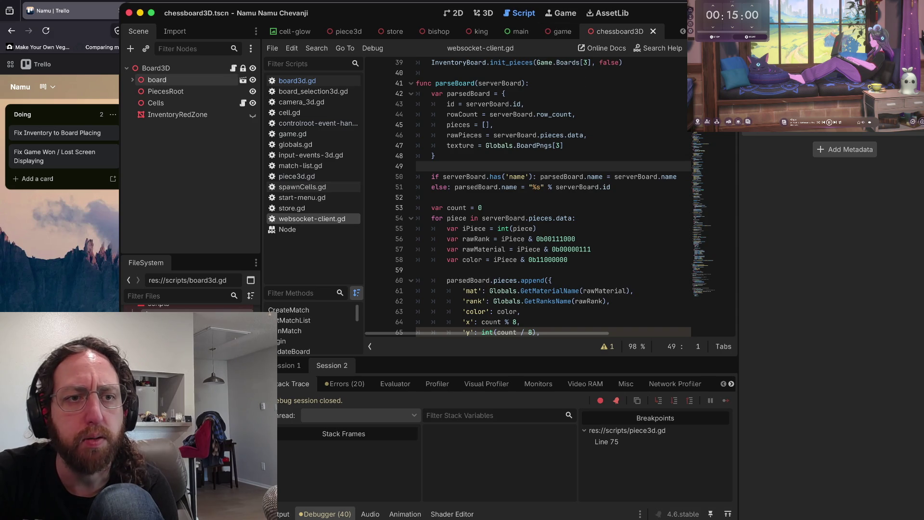
pyautogui.click(232, 68)
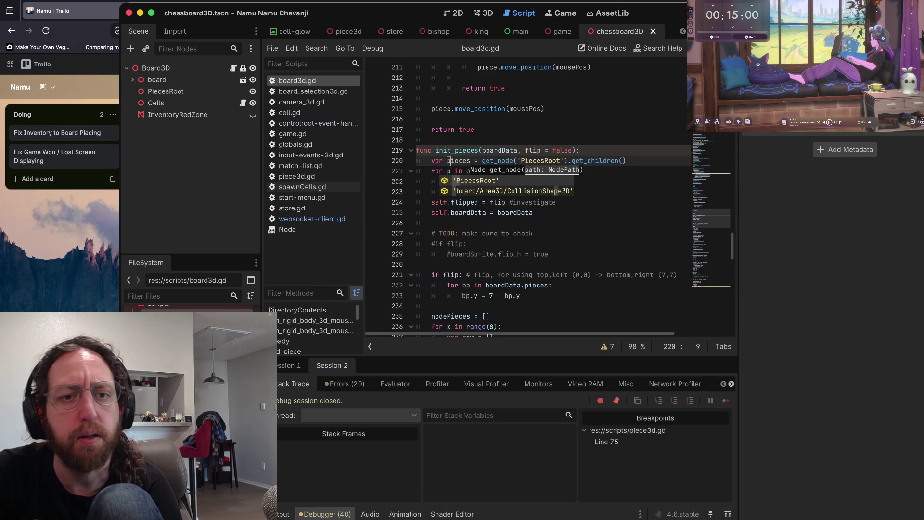
# - Set a breakpoint at the start of init_pieces on board3d.gd line 220 and debug-run the game
pyautogui.press('F9')
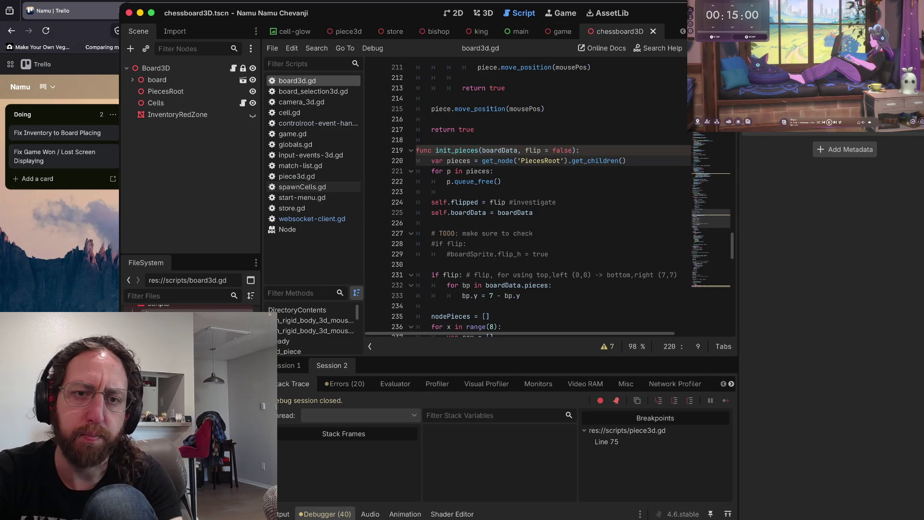
pyautogui.press('super+b')
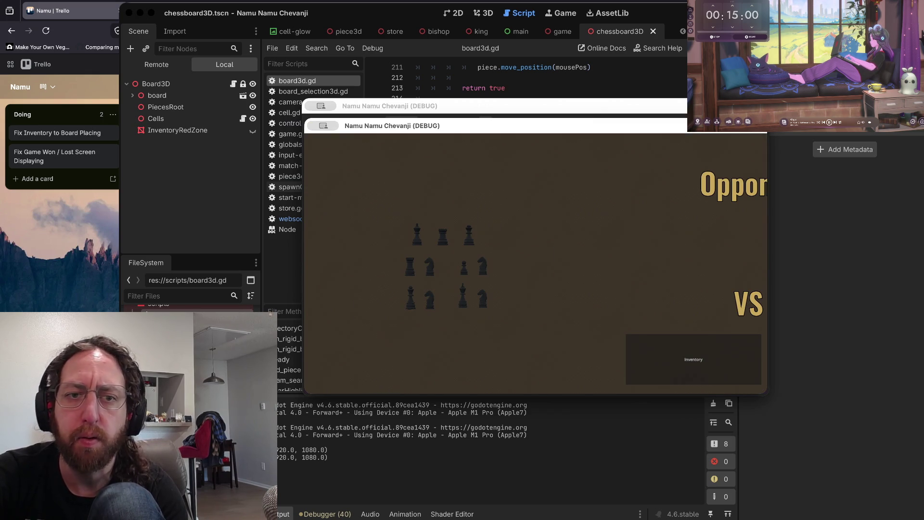
pyautogui.press('super+period')
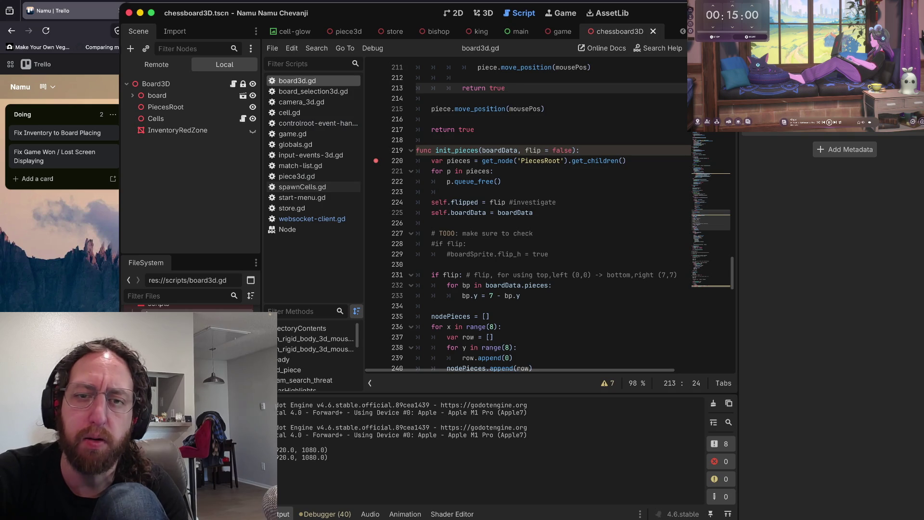
pyautogui.press('super+h')
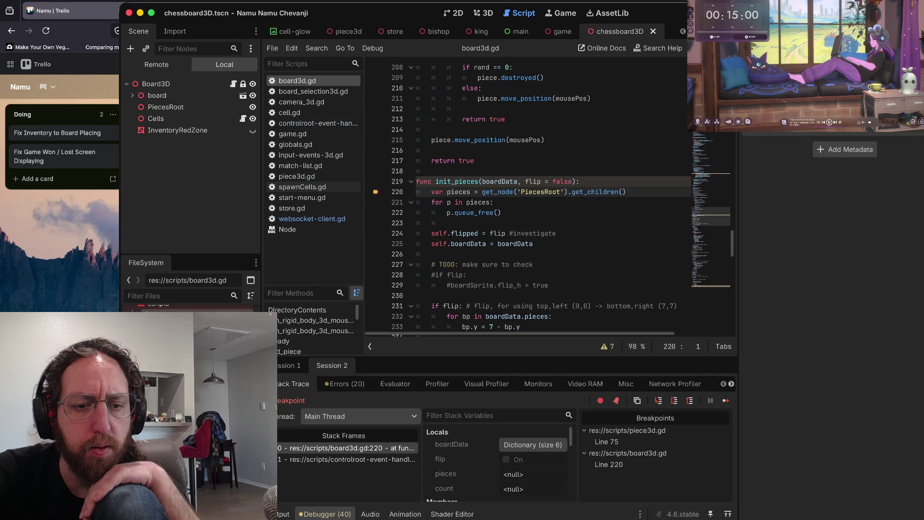
# - Open the calling frame and inspect the InventoryBoards[0].init_pieces call on controlroot-event-handler.gd line 93
pyautogui.click(347, 459)
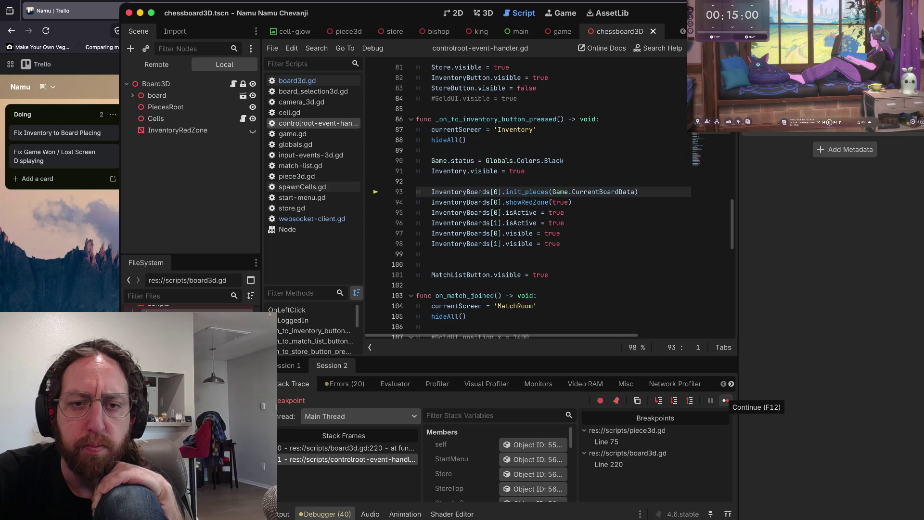
pyautogui.moveTo(572, 202)
pyautogui.mouseDown()
pyautogui.moveTo(433, 202)
pyautogui.moveTo(431, 191)
pyautogui.mouseUp()
pyautogui.click(467, 223)
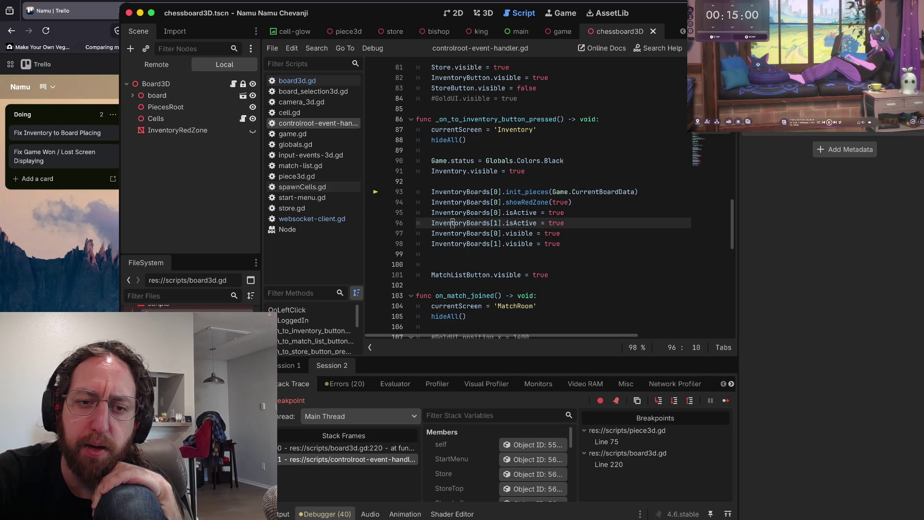
pyautogui.scroll(-1, 529, 192)
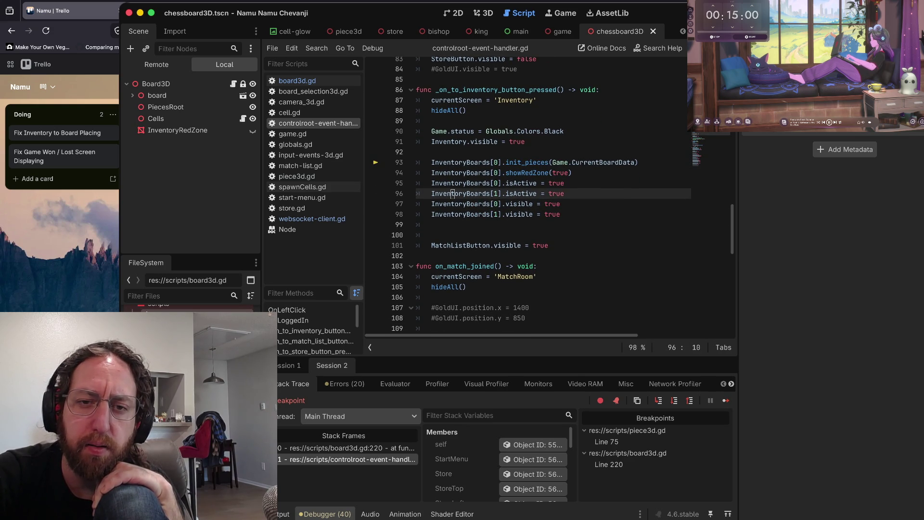
pyautogui.scroll(1, 452, 211)
pyautogui.moveTo(637, 179); pyautogui.dragTo(480, 180)
pyautogui.click(534, 182)
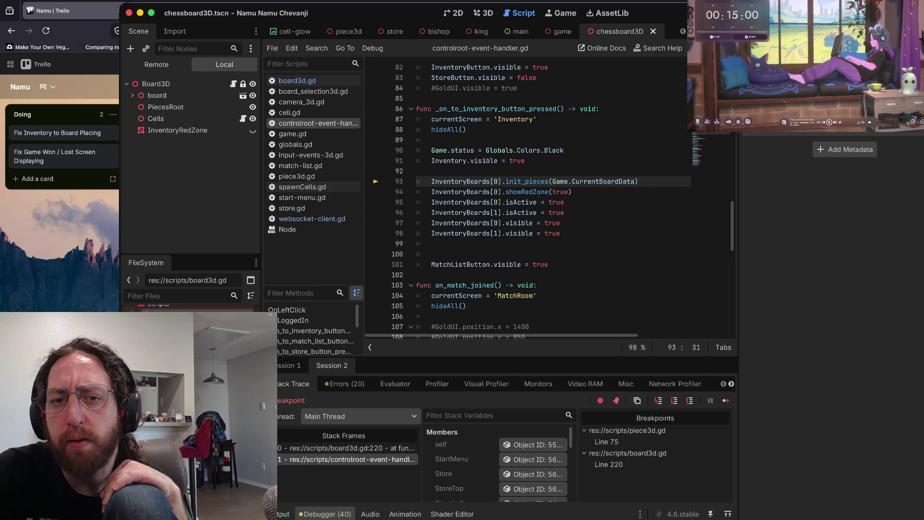
pyautogui.click(417, 171)
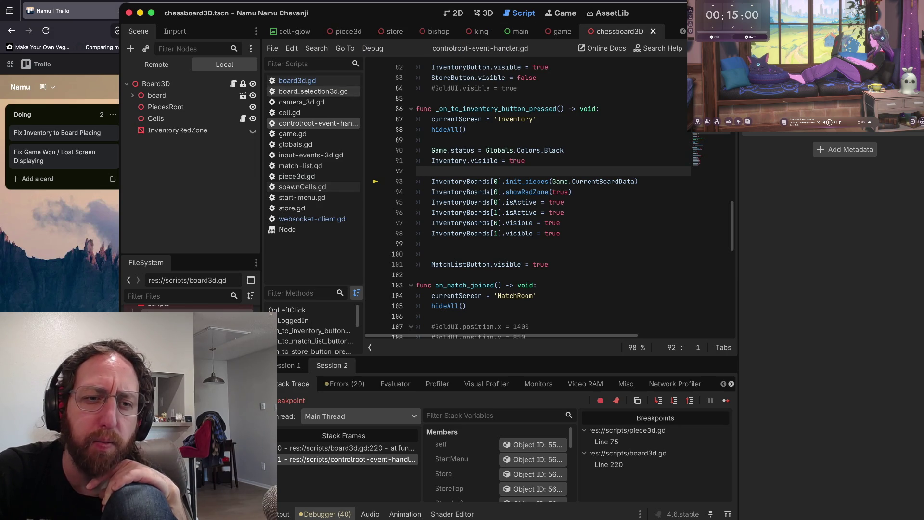
pyautogui.click(312, 219)
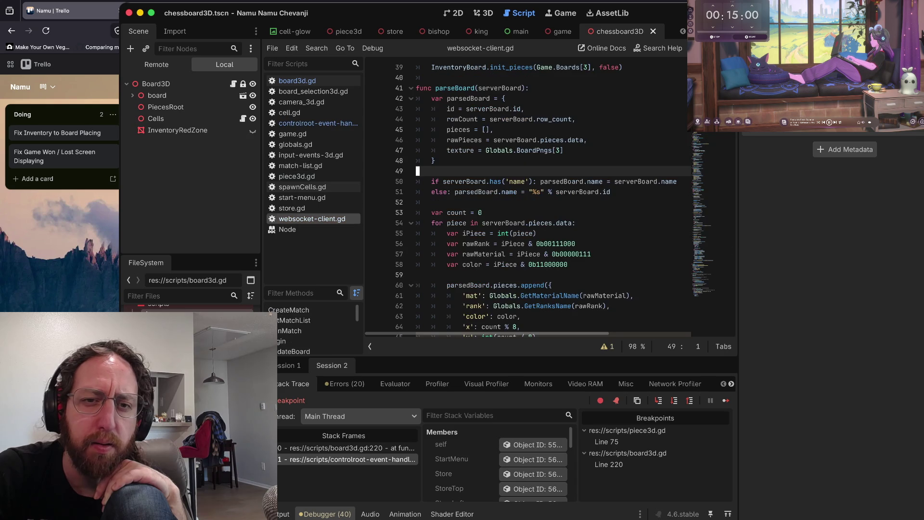
pyautogui.scroll(5, 529, 193)
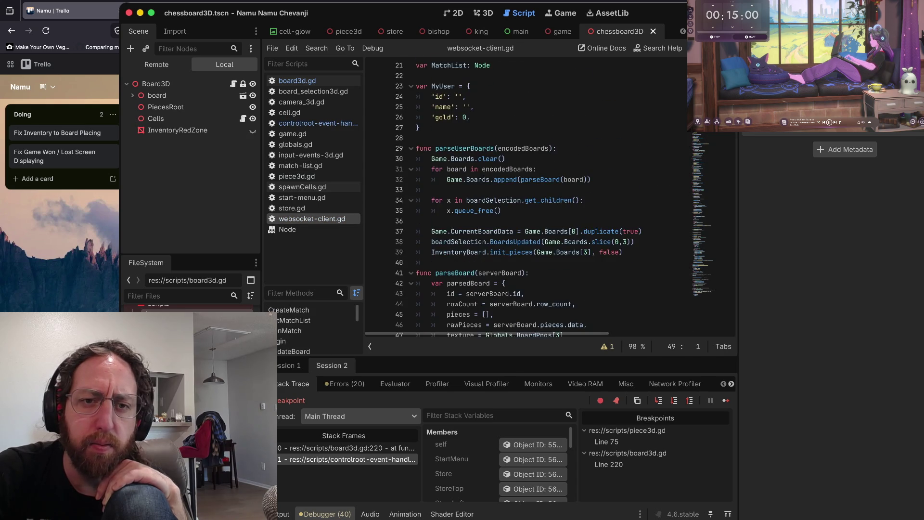
pyautogui.scroll(3, 529, 192)
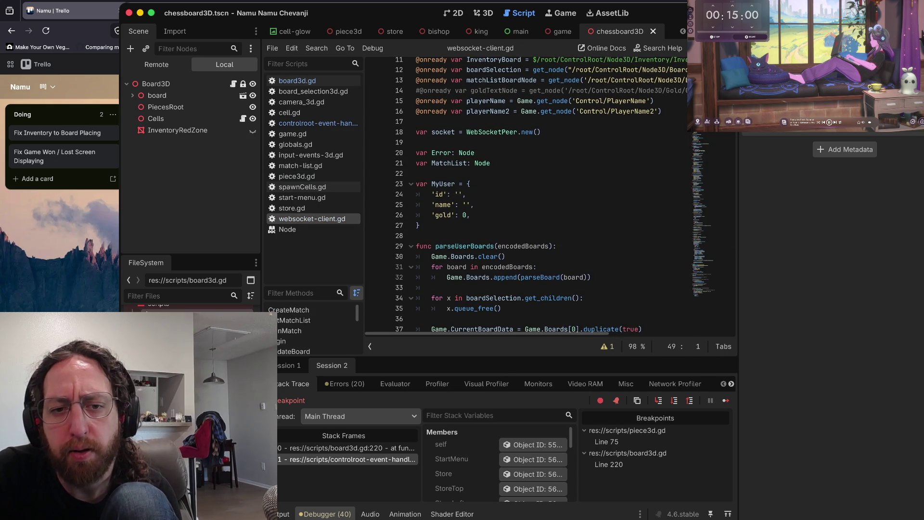
pyautogui.scroll(-3, 529, 192)
pyautogui.scroll(-2, 567, 262)
pyautogui.scroll(-2, 529, 193)
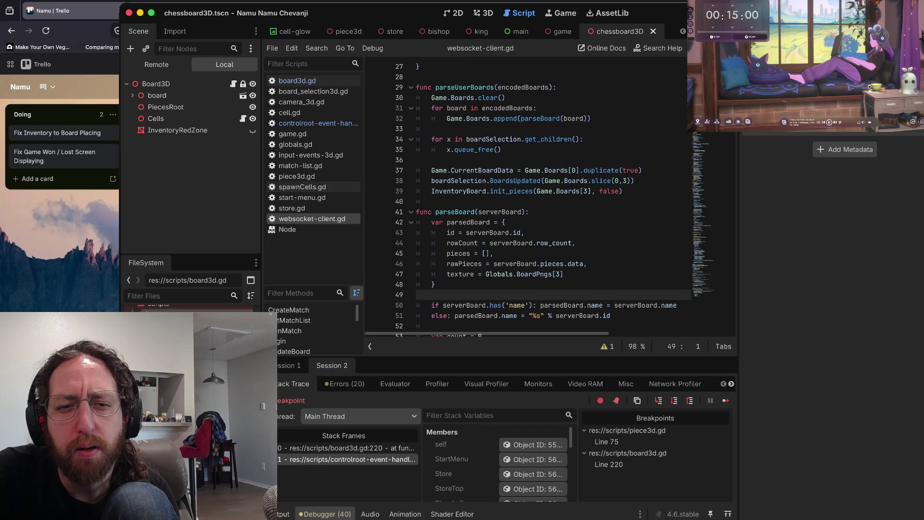
pyautogui.scroll(-3, 530, 197)
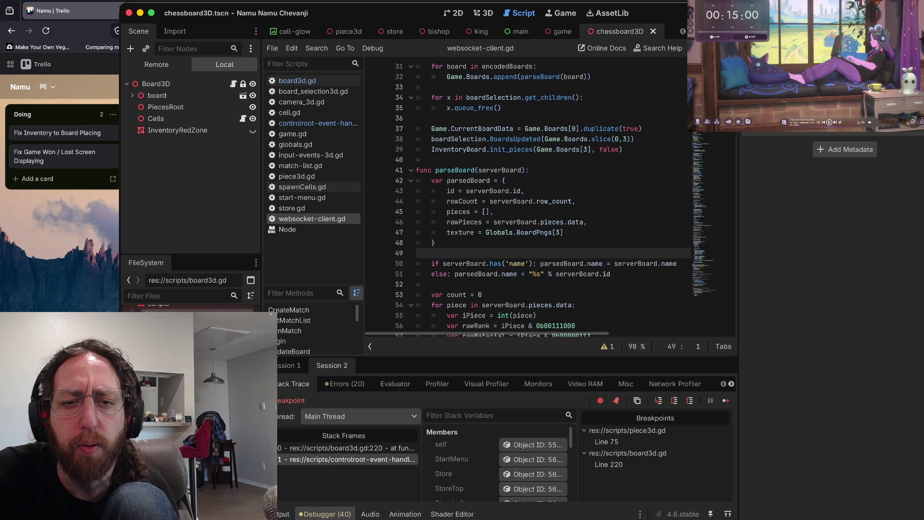
pyautogui.scroll(3, 530, 197)
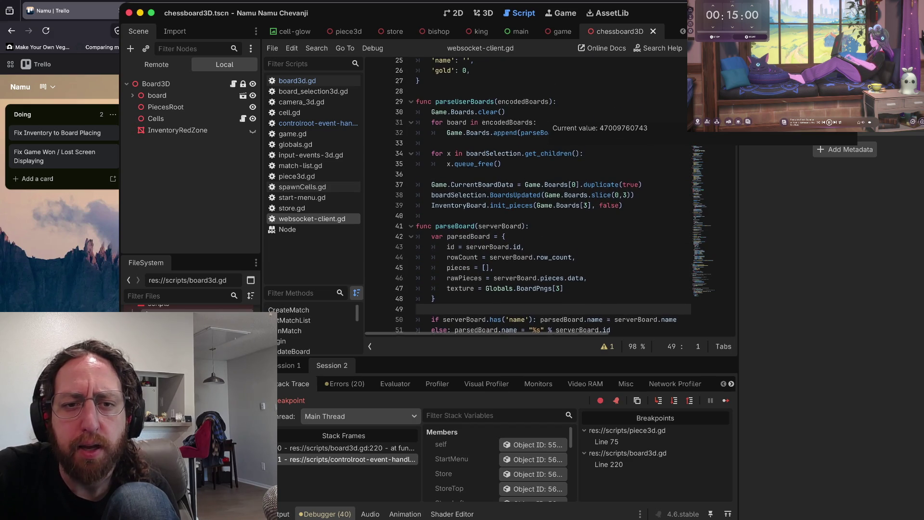
pyautogui.moveTo(432, 212)
pyautogui.mouseDown()
pyautogui.moveTo(624, 212)
pyautogui.moveTo(504, 212)
pyautogui.mouseUp()
pyautogui.click(553, 212)
pyautogui.scroll(3, 503, 212)
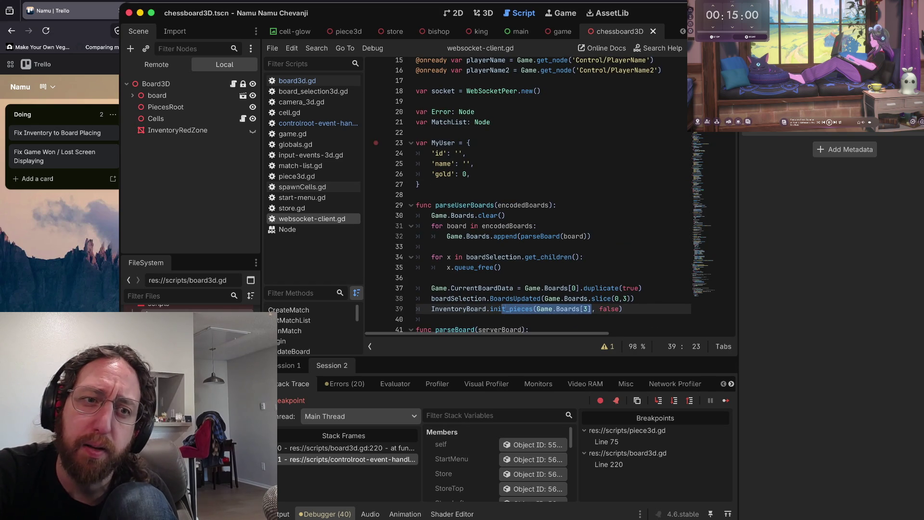
pyautogui.scroll(2, 529, 193)
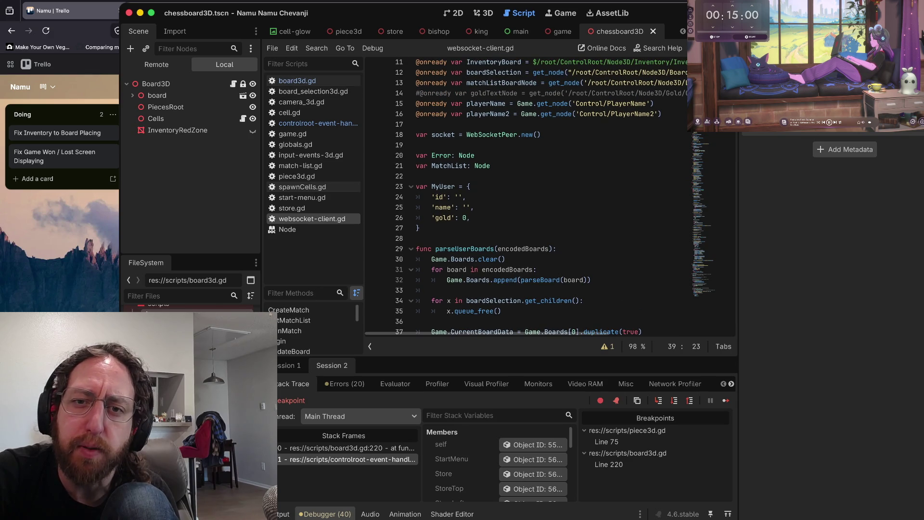
pyautogui.scroll(2, 530, 193)
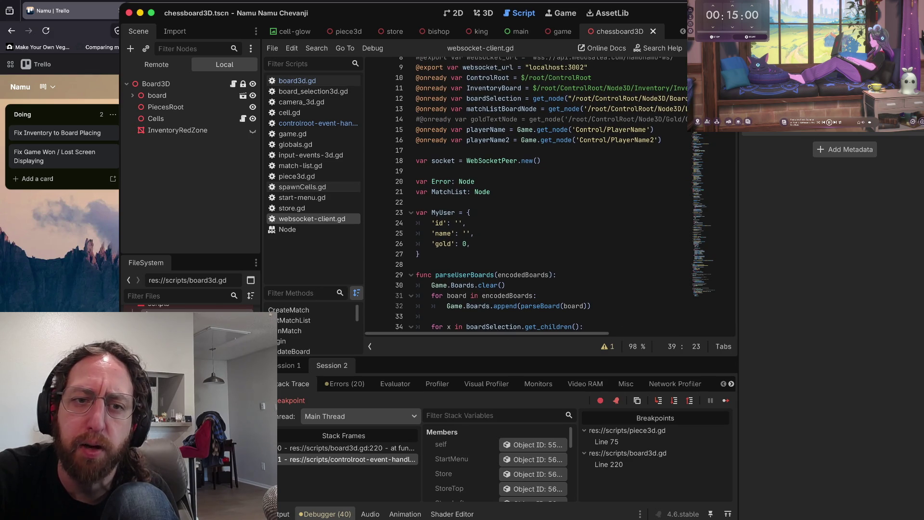
pyautogui.scroll(1, 529, 193)
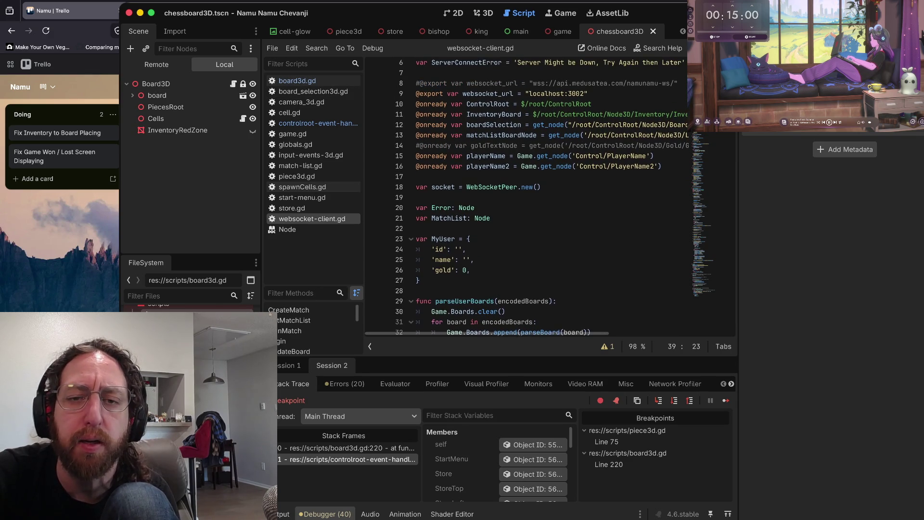
pyautogui.scroll(1, 548, 186)
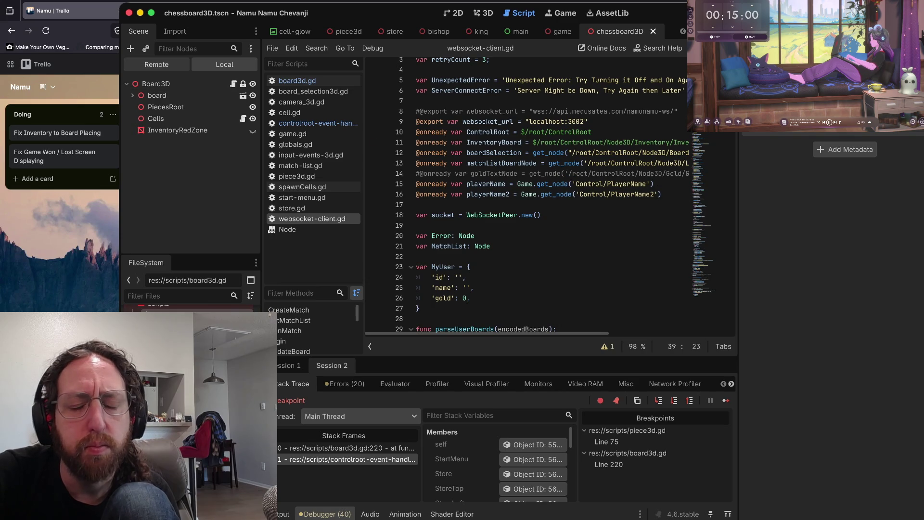
# - Switch the Scene dock to Remote to view the running game's live scene tree
pyautogui.click(157, 64)
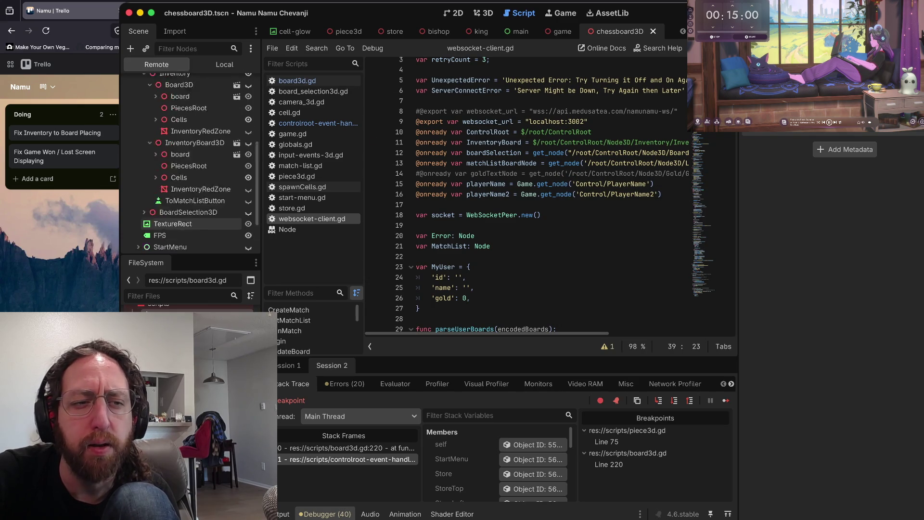
pyautogui.scroll(3, 198, 163)
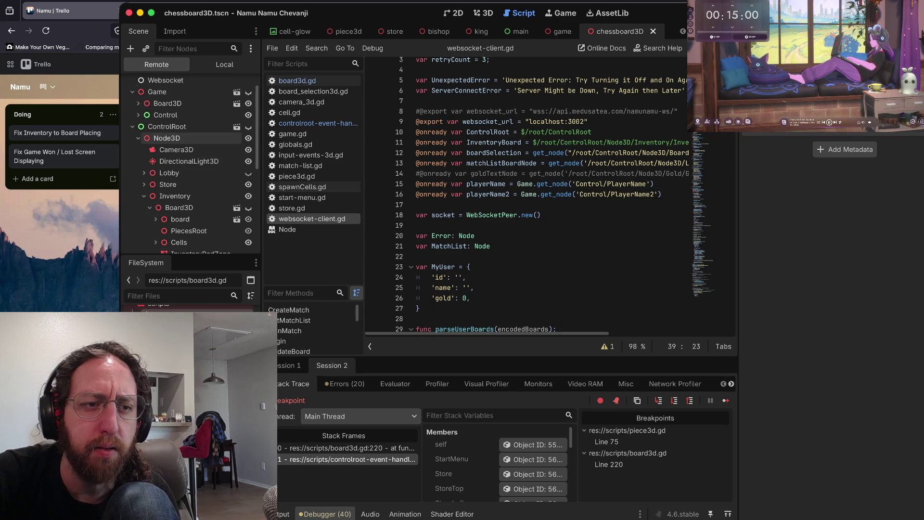
pyautogui.scroll(-3, 198, 164)
pyautogui.scroll(3, 193, 144)
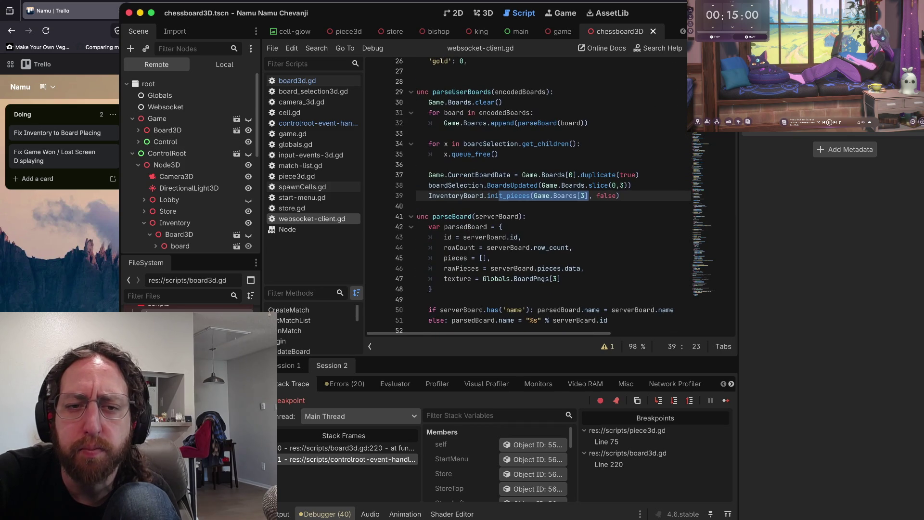
# - Inspect the InventoryBoard.init_pieces call and Game value on line 39, then jump to board3d.gd line 220
pyautogui.press('Home')
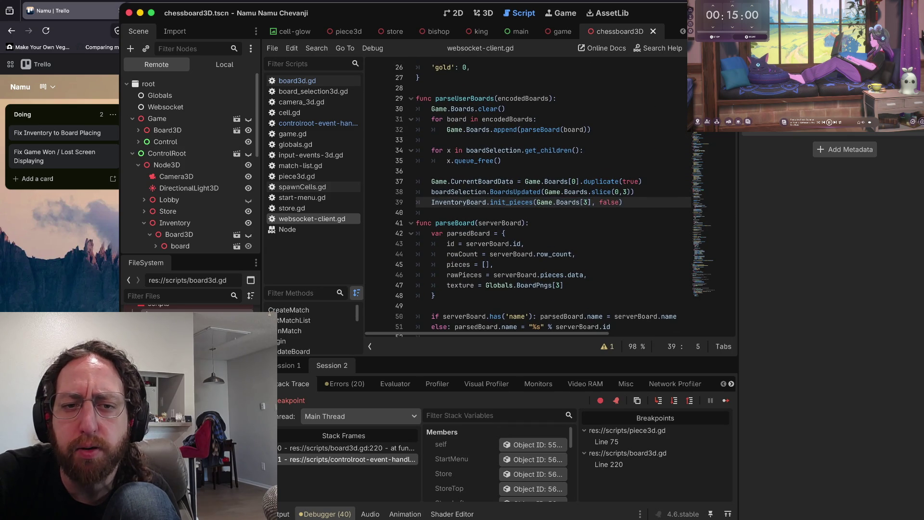
pyautogui.hotkey('shift', 'End')
pyautogui.press('Right')
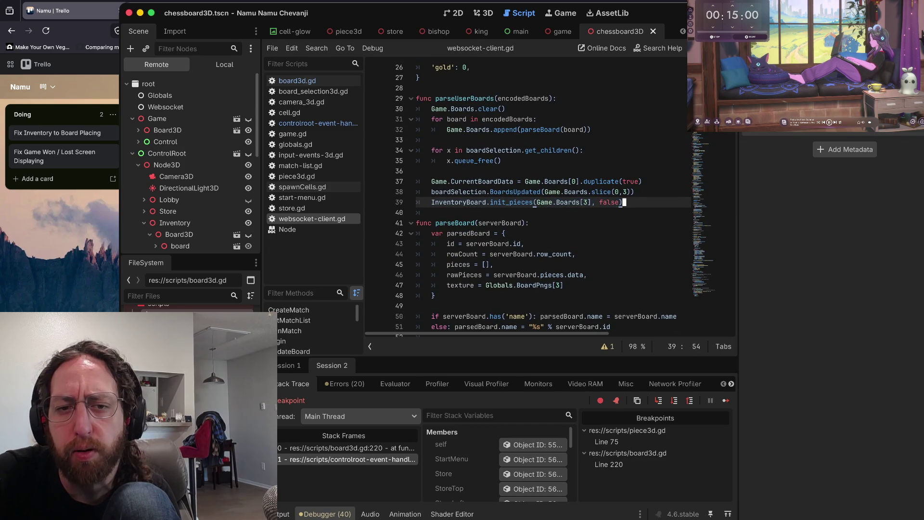
pyautogui.press('Home')
pyautogui.press('Home')
pyautogui.hotkey('shift', 'Down')
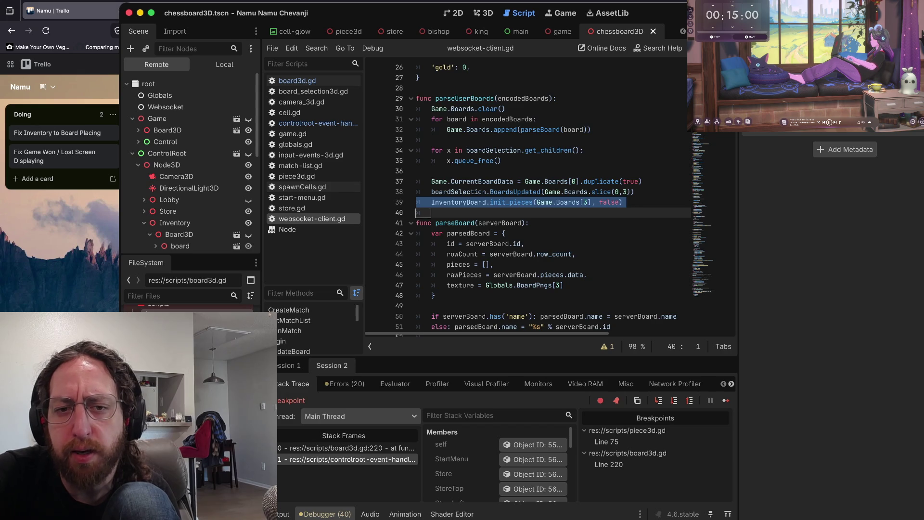
pyautogui.click(554, 202)
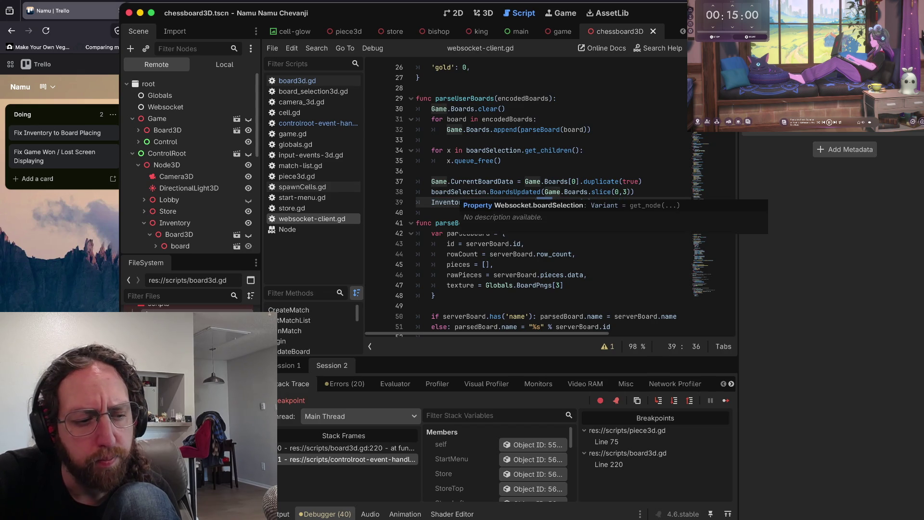
pyautogui.press('Home')
pyautogui.click(346, 448)
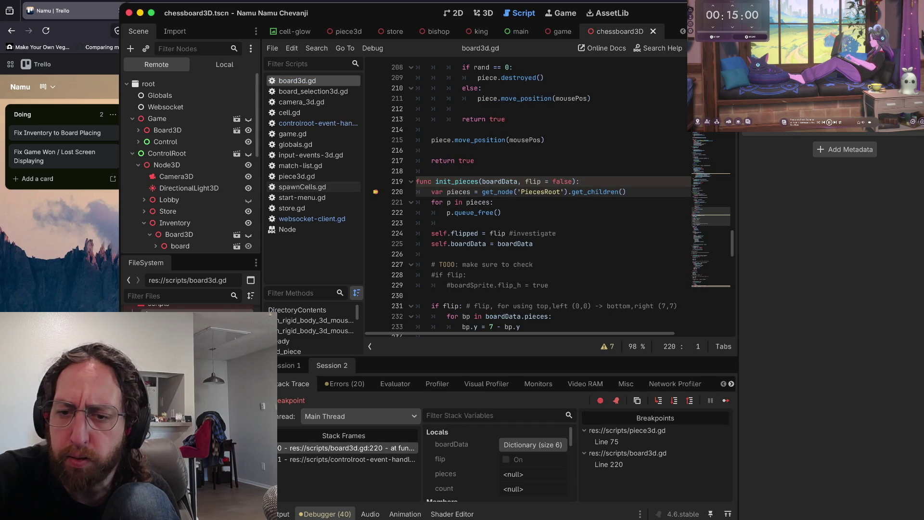
# - Resume the game, remove the line 220 breakpoint, then relaunch and log in with the username
pyautogui.click(725, 400)
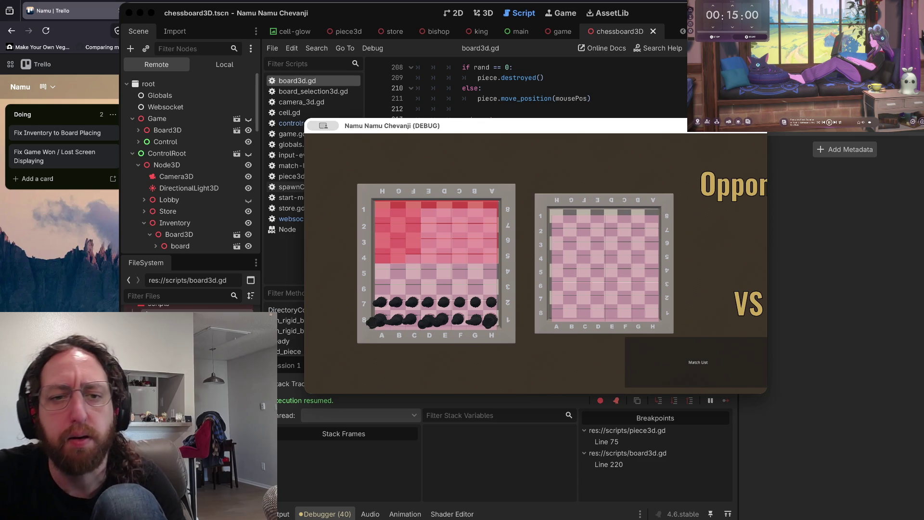
pyautogui.press('super+Tab')
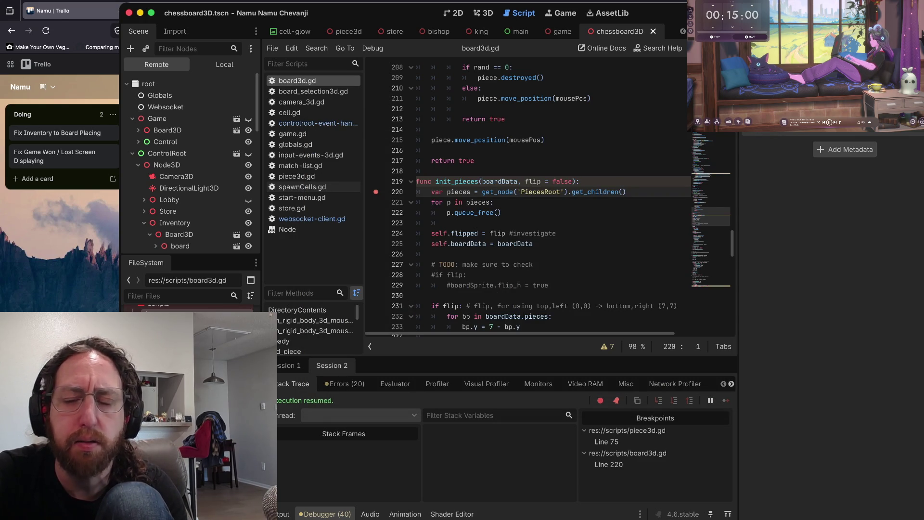
pyautogui.press('F9')
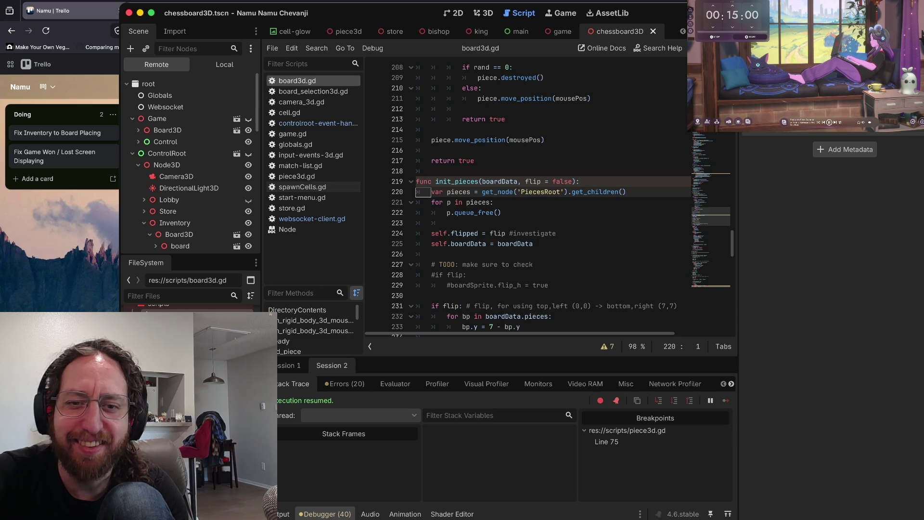
pyautogui.press('super+b')
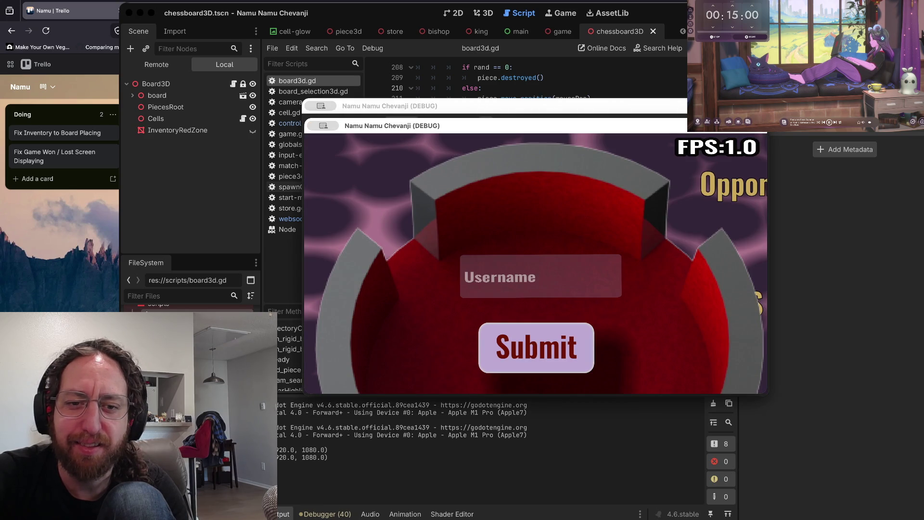
pyautogui.write('bo')
pyautogui.press('Return')
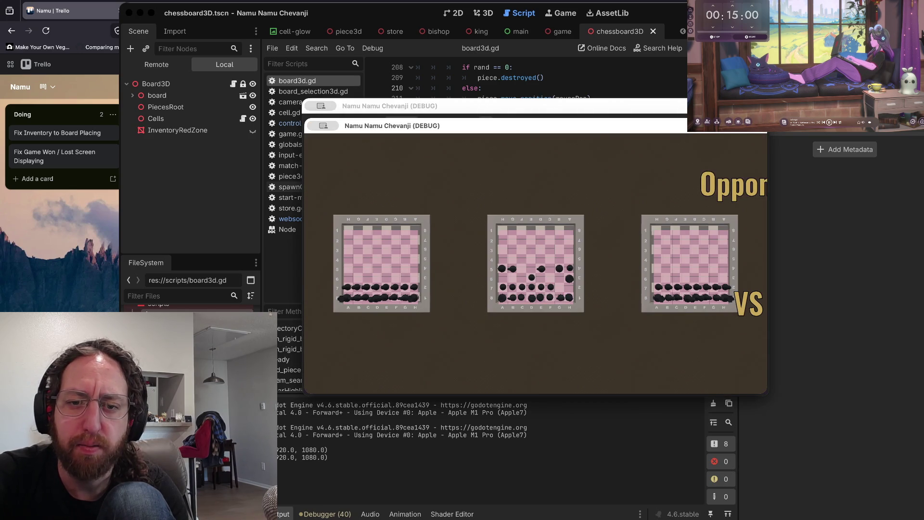
pyautogui.click(544, 77)
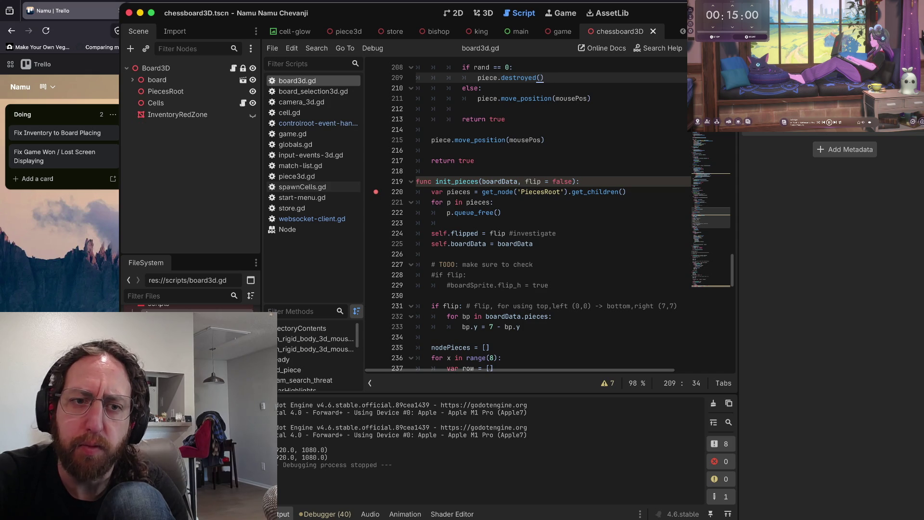
# - Launch the game again, log in, and return to the editor as it breaks in init_pieces
pyautogui.press('super+b')
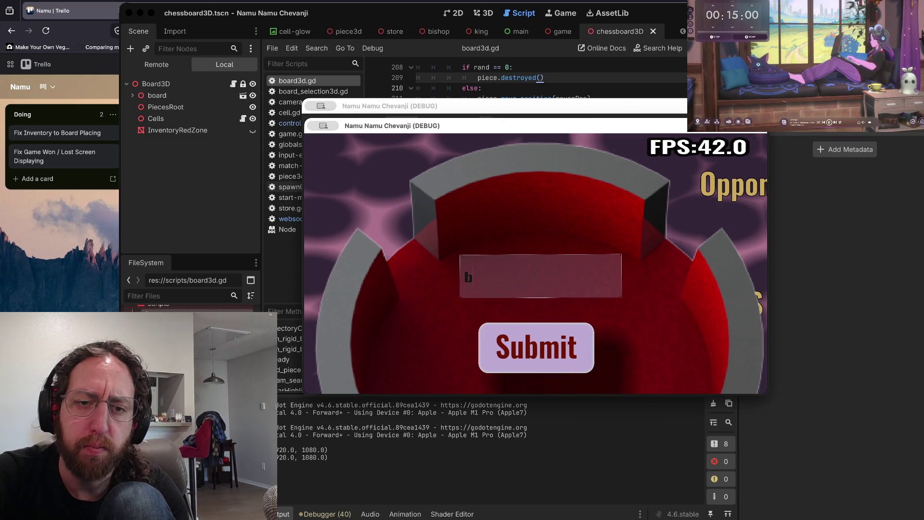
pyautogui.write('bo')
pyautogui.press('Return')
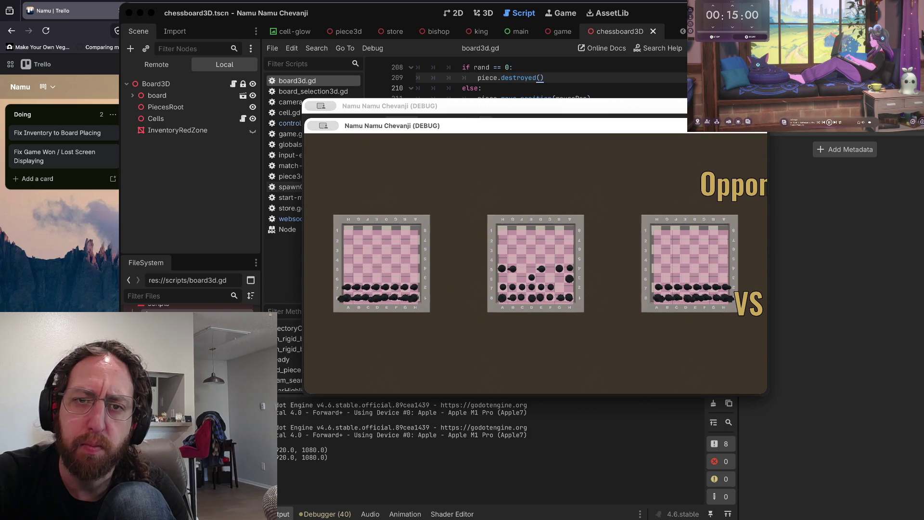
pyautogui.press('super+Tab')
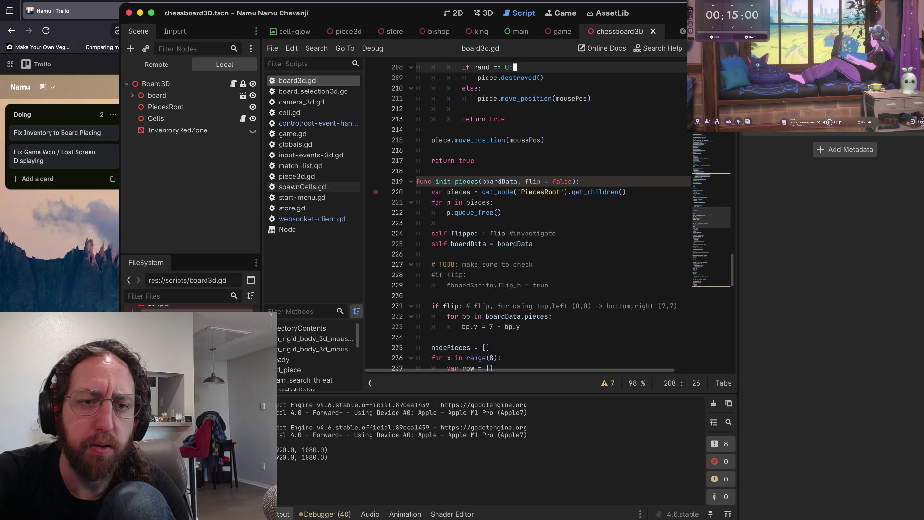
pyautogui.hotkey('ctrl', 'Up')
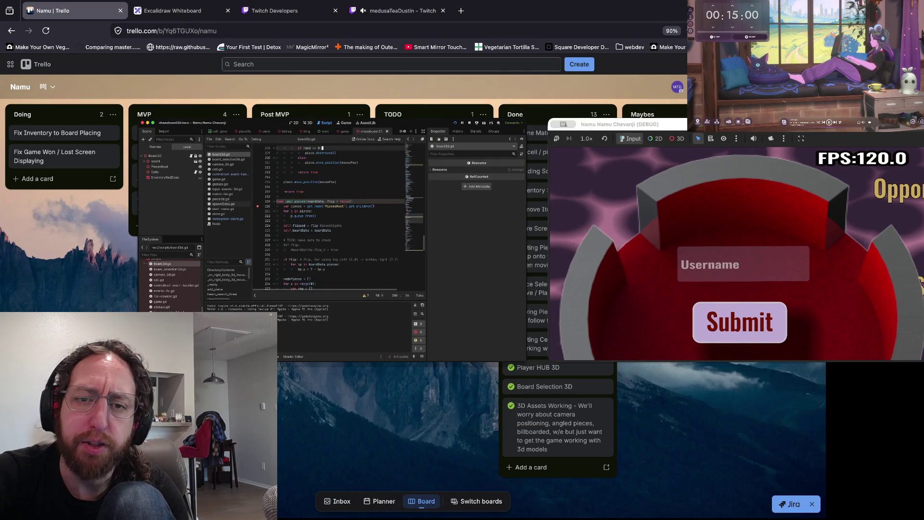
pyautogui.hotkey('ctrl', 'Up')
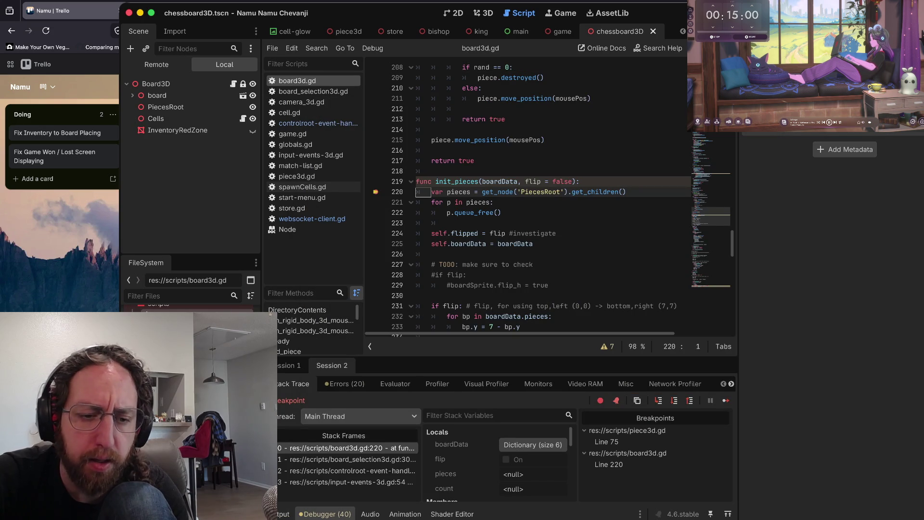
# - Trace the call stack through the left-click handler, OnLeftClick, and SetBoardId frames
pyautogui.click(346, 481)
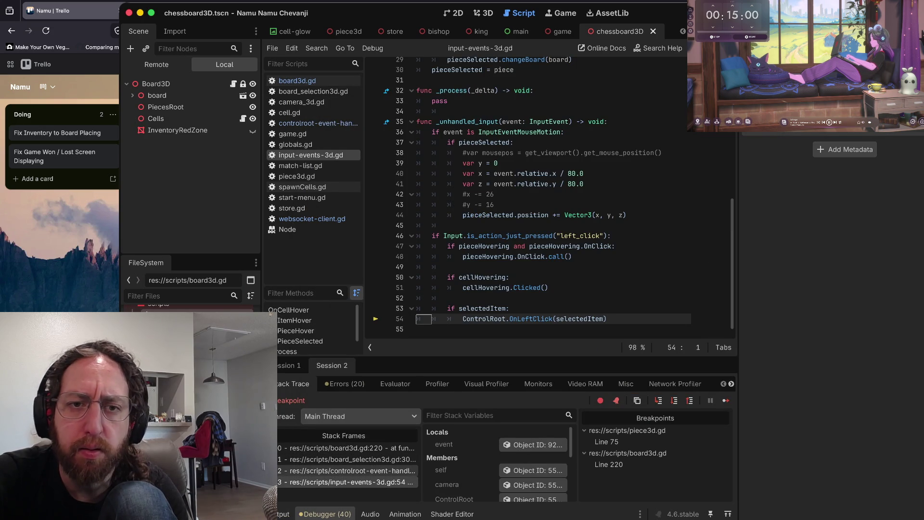
pyautogui.click(346, 471)
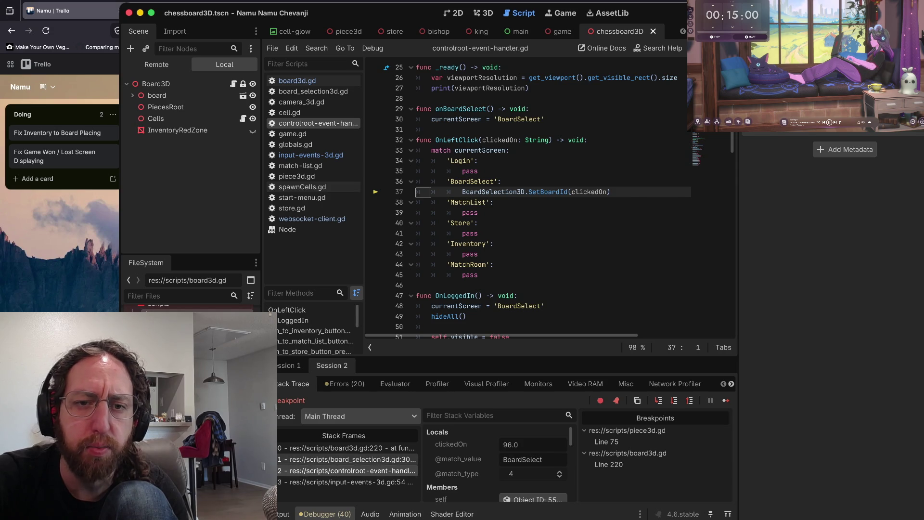
pyautogui.click(346, 459)
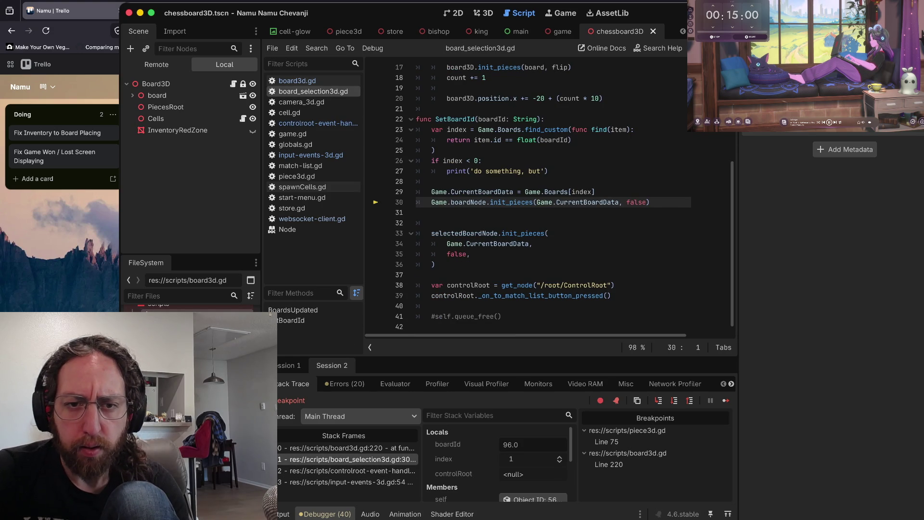
pyautogui.scroll(1, 484, 193)
pyautogui.moveTo(483, 134)
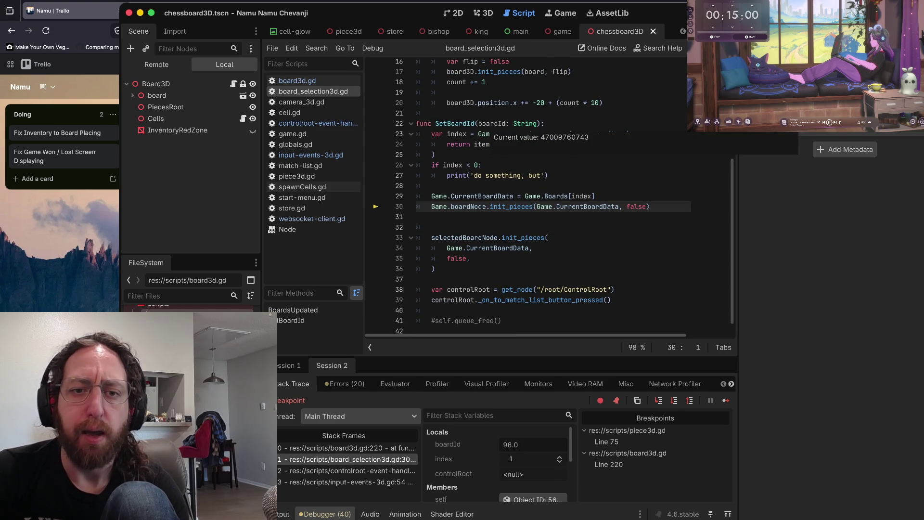
pyautogui.moveTo(464, 207)
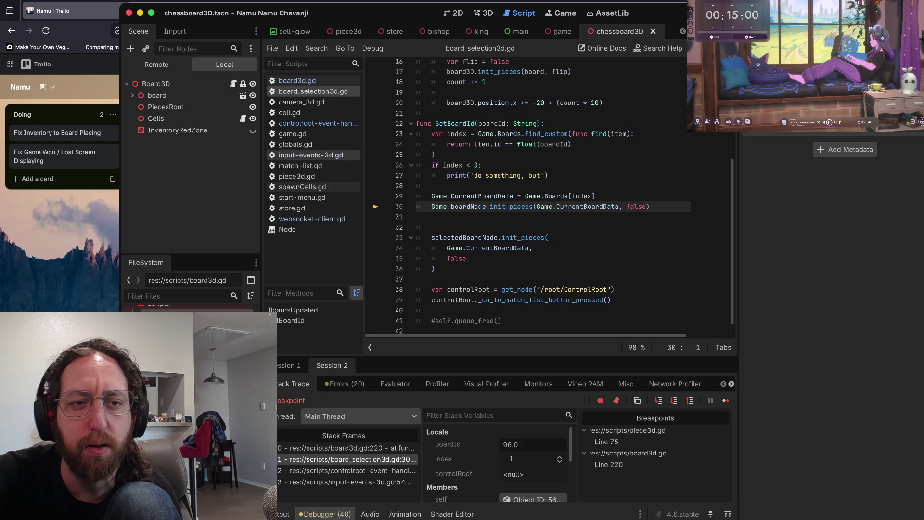
# - Review the input-events-3d.gd and controlroot-event-handler.gd scripts
pyautogui.click(305, 155)
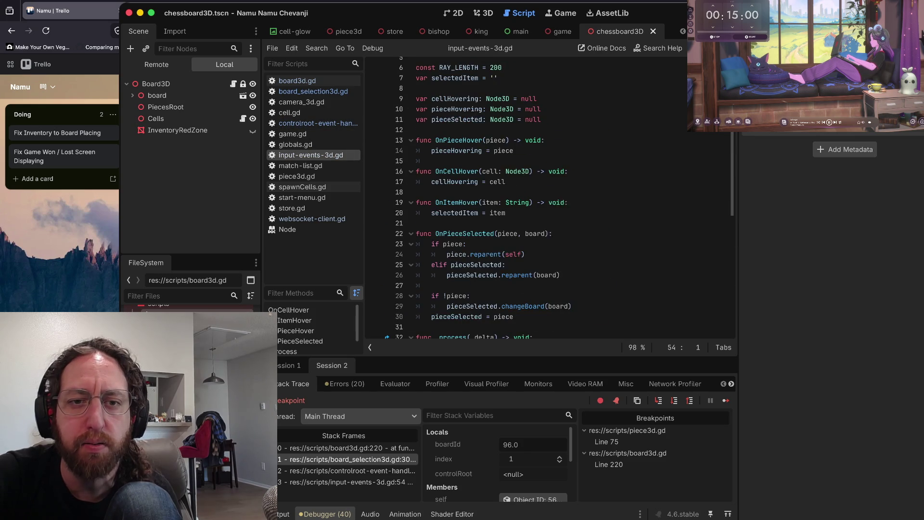
pyautogui.scroll(2, 577, 192)
pyautogui.scroll(-10, 577, 192)
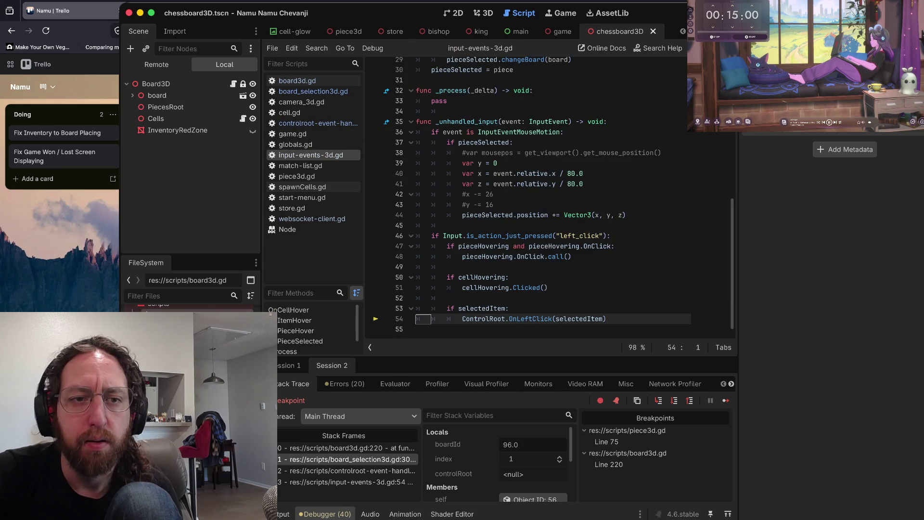
pyautogui.click(317, 122)
pyautogui.scroll(-10, 529, 193)
pyautogui.scroll(20, 529, 197)
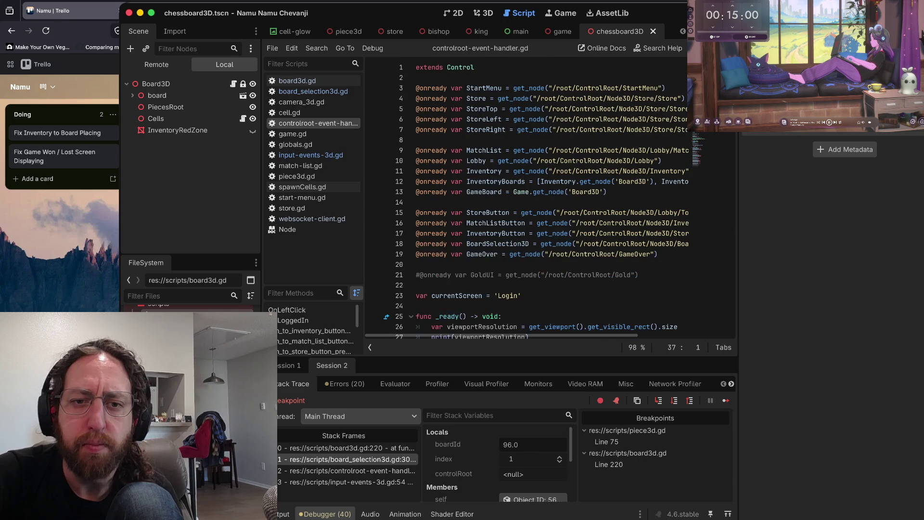
pyautogui.moveTo(524, 130)
pyautogui.scroll(-20, 529, 197)
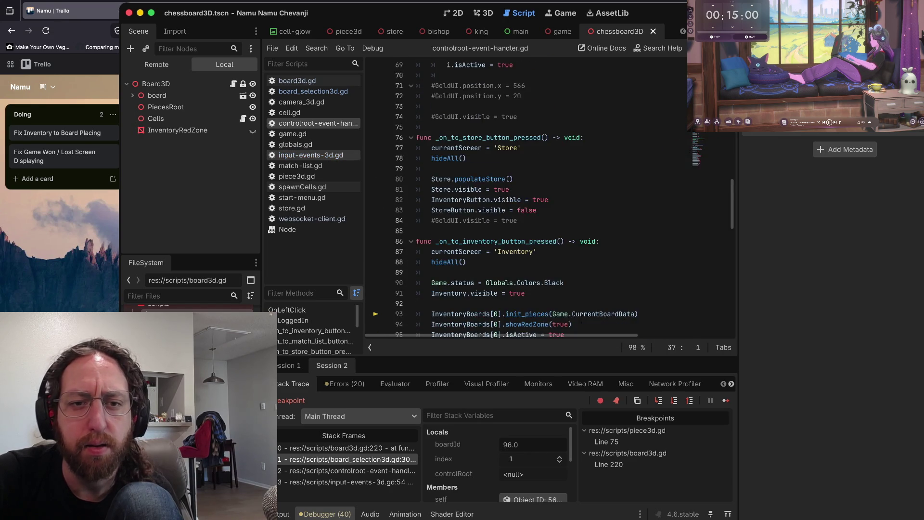
# - Select the input handling code in input-events-3d.gd from line 54 up to line 30
pyautogui.click(310, 154)
pyautogui.scroll(5, 529, 197)
pyautogui.scroll(5, 529, 198)
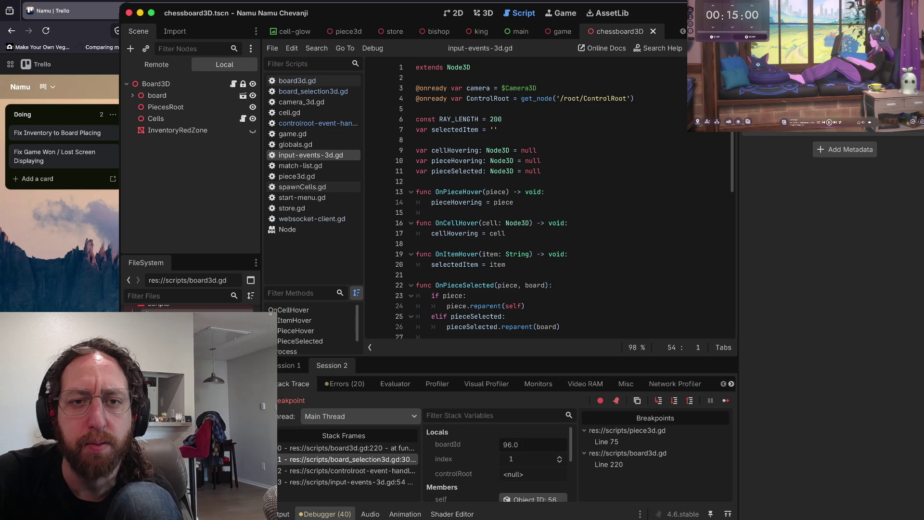
pyautogui.scroll(-9, 529, 197)
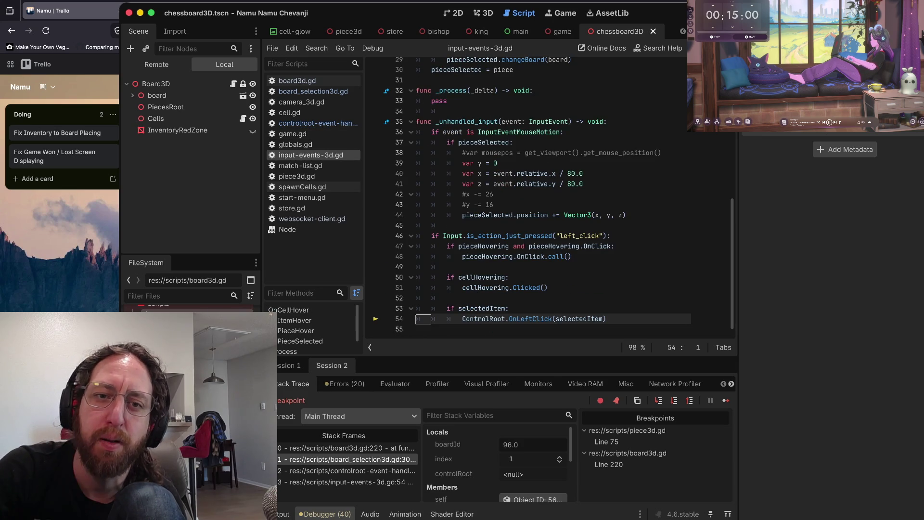
pyautogui.hotkey('shift', 'Up')
pyautogui.hotkey('shift', 'Up')
pyautogui.hotkey('shift', 'Up')
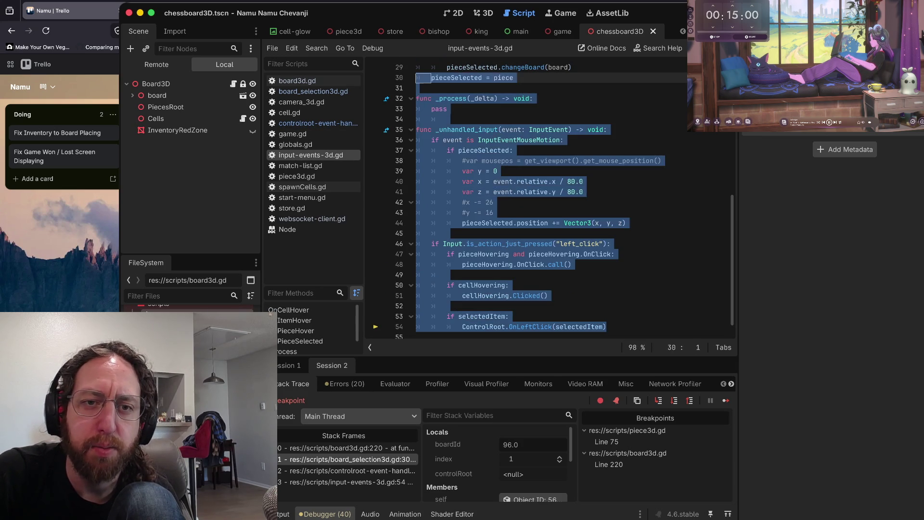
pyautogui.scroll(6, 529, 197)
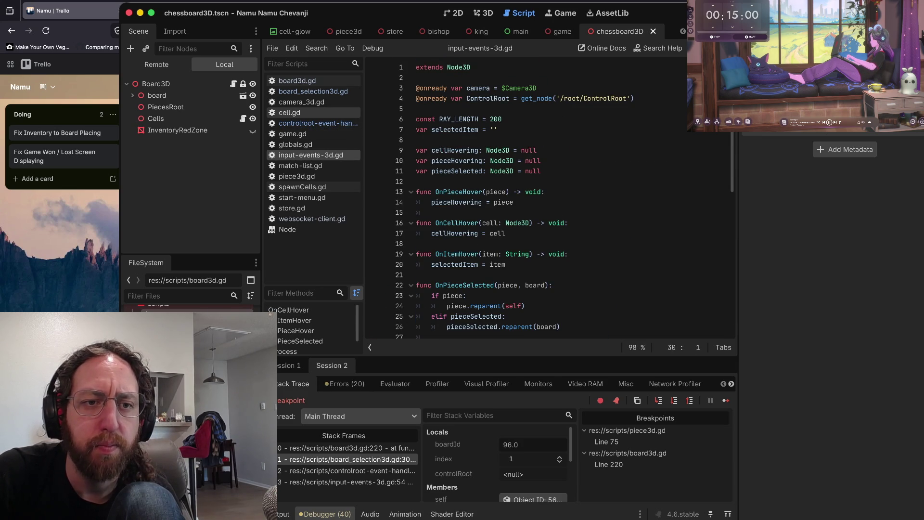
# - Check the inventory button handler in controlroot-event-handler.gd, then return to board3d.gd line 220
pyautogui.click(318, 123)
pyautogui.click(525, 244)
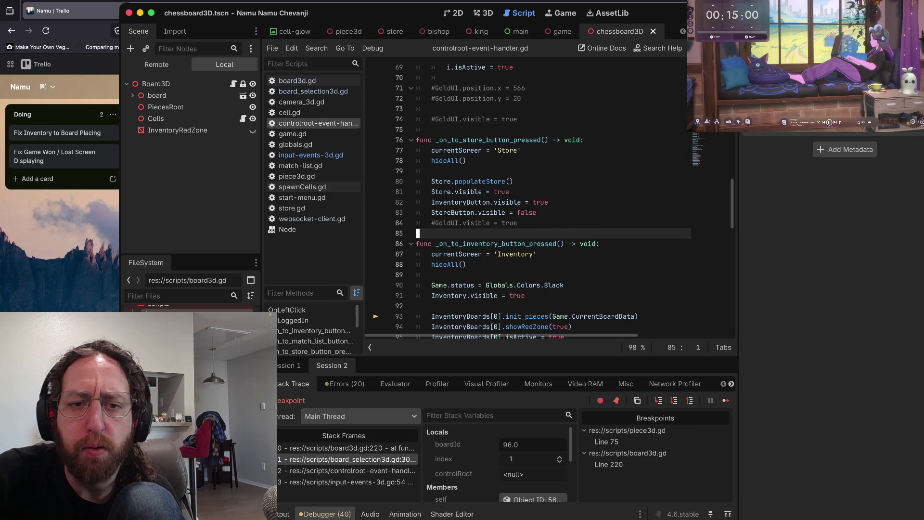
pyautogui.scroll(-6, 530, 197)
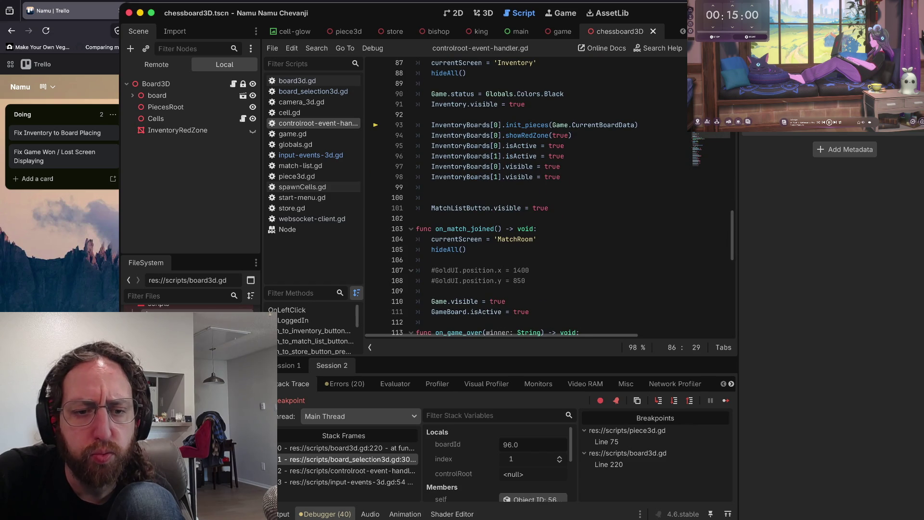
pyautogui.click(346, 447)
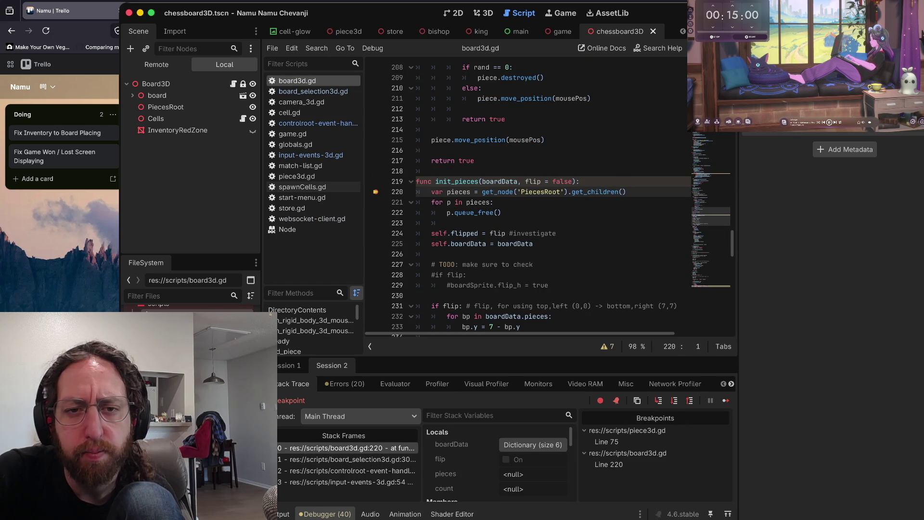
pyautogui.click(347, 459)
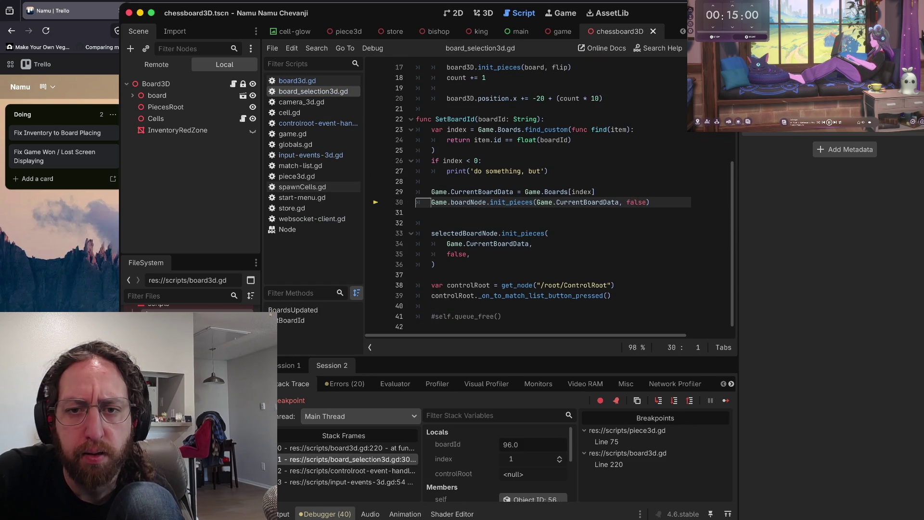
pyautogui.moveTo(588, 201)
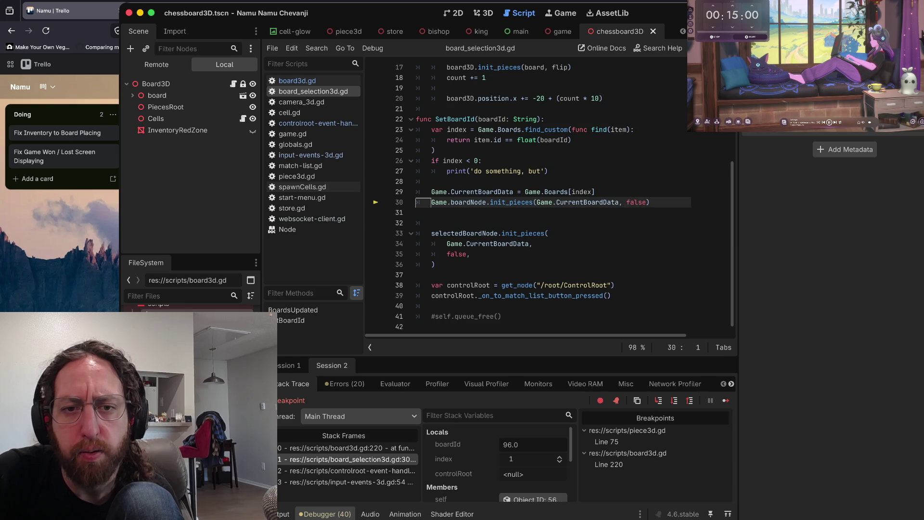
pyautogui.moveTo(481, 203)
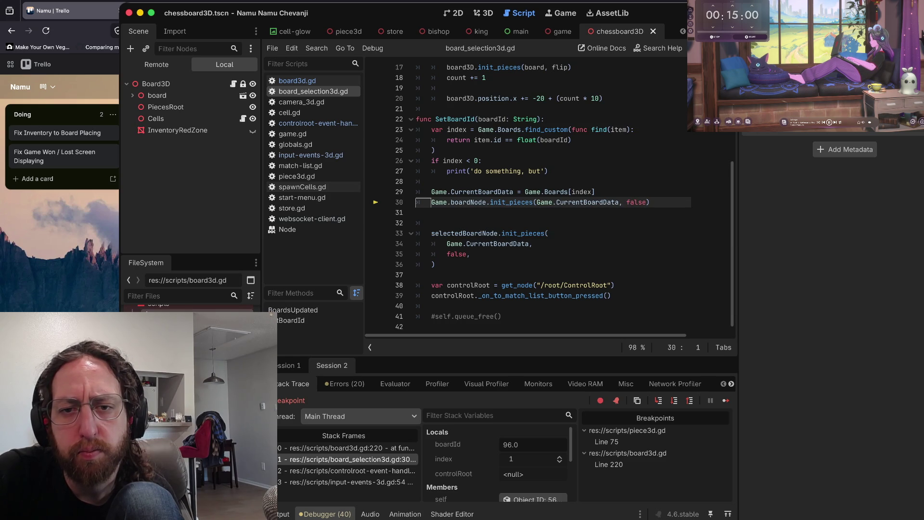
pyautogui.click(346, 447)
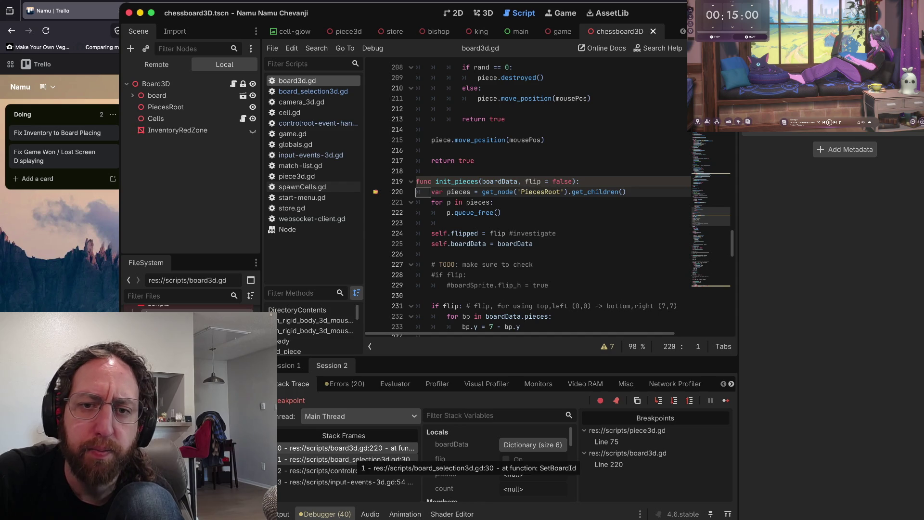
pyautogui.click(346, 459)
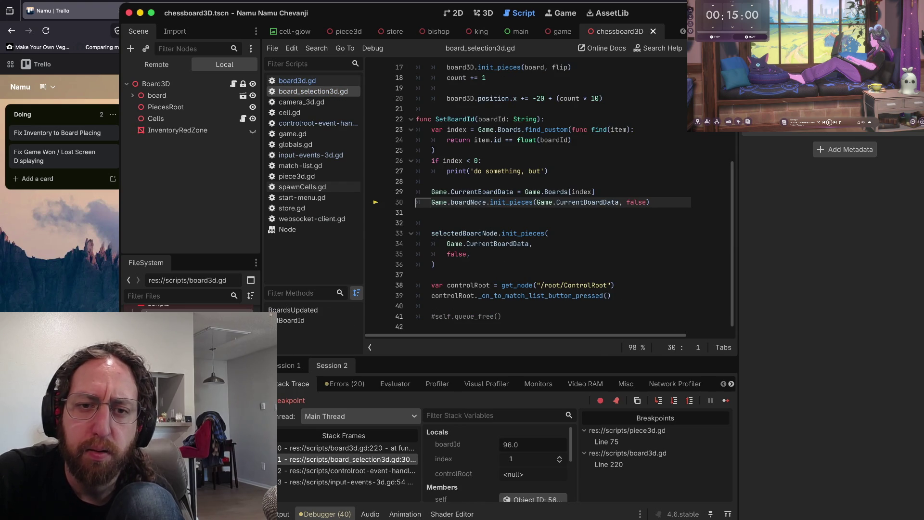
pyautogui.moveTo(472, 202)
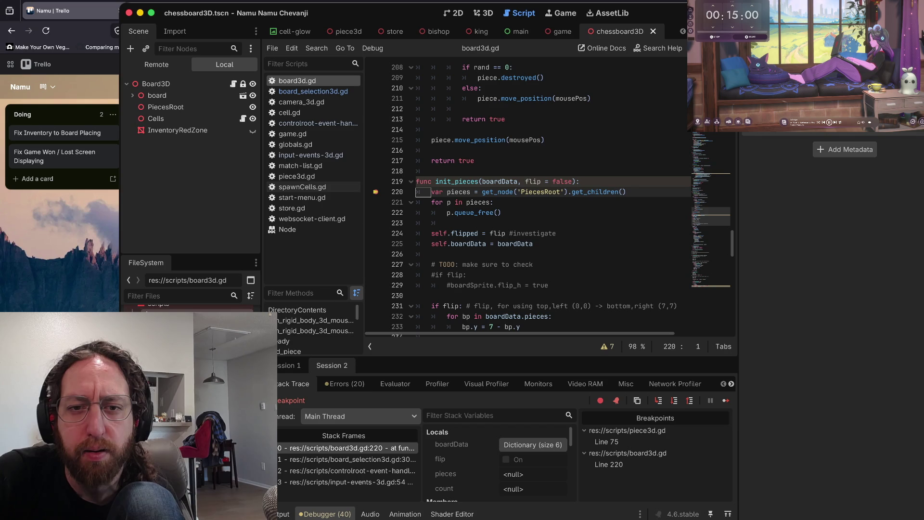
pyautogui.moveTo(502, 181)
pyautogui.scroll(-2, 503, 181)
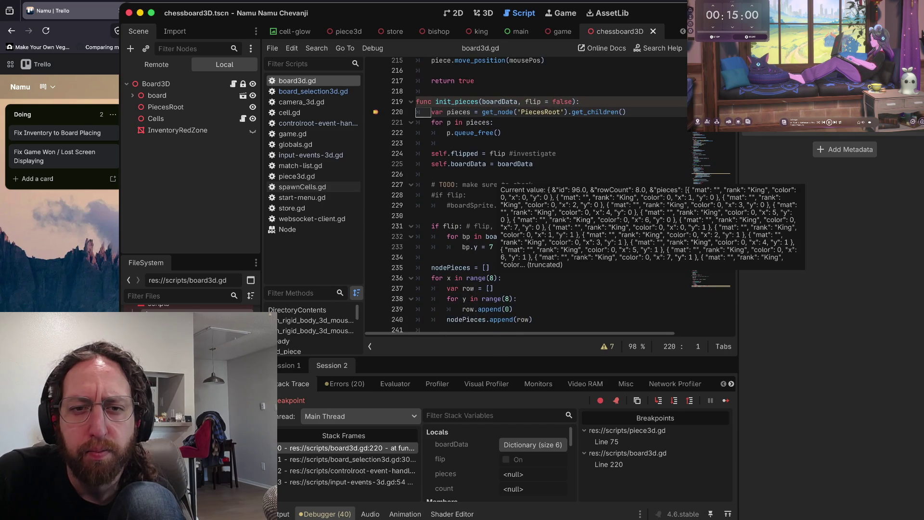
pyautogui.moveTo(476, 163)
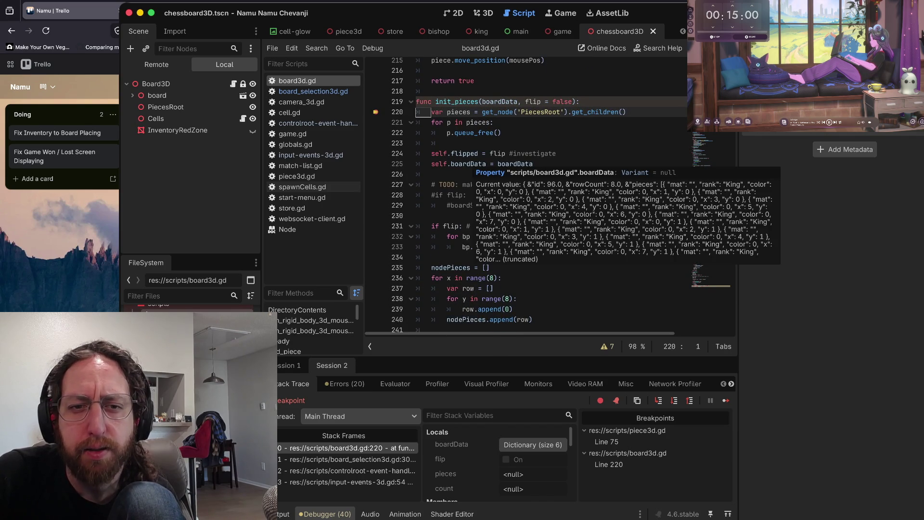
pyautogui.scroll(1, 476, 164)
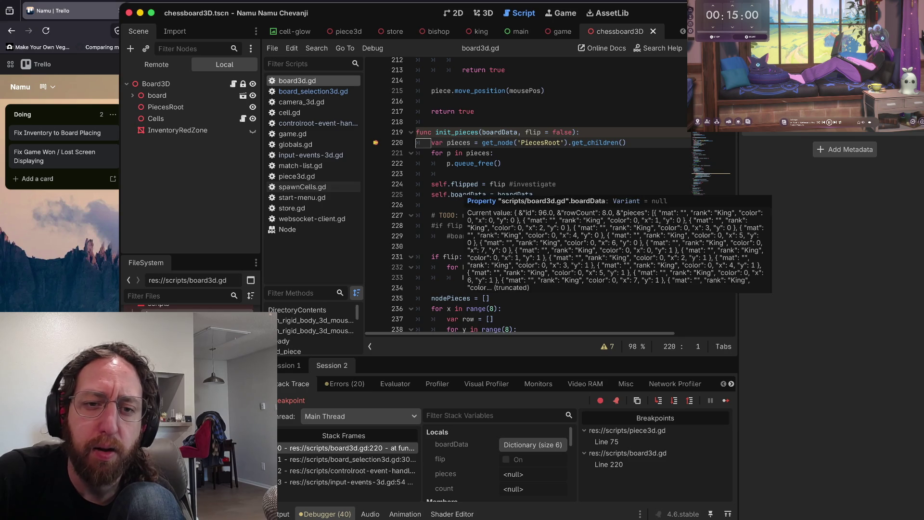
pyautogui.scroll(2, 481, 202)
pyautogui.moveTo(453, 243); pyautogui.dragTo(453, 233)
pyautogui.click(458, 244)
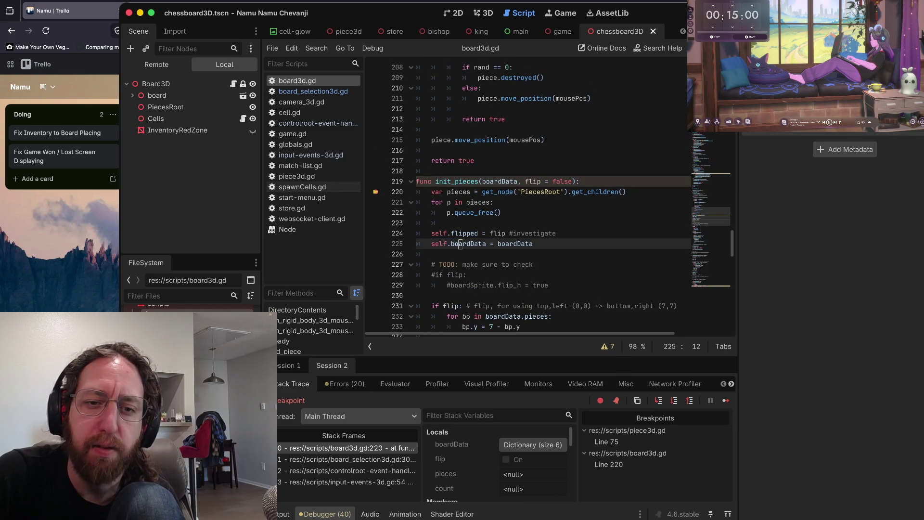
pyautogui.scroll(10, 481, 193)
pyautogui.scroll(20, 481, 192)
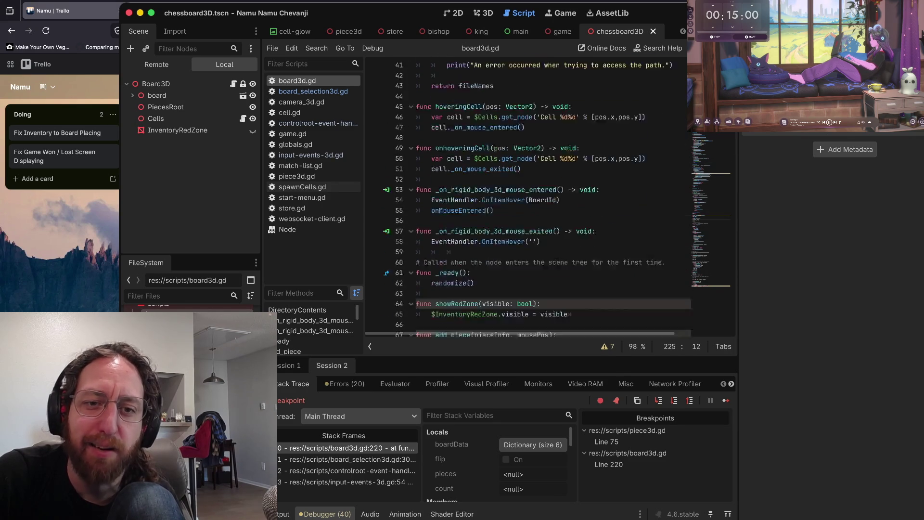
pyautogui.scroll(-3, 481, 193)
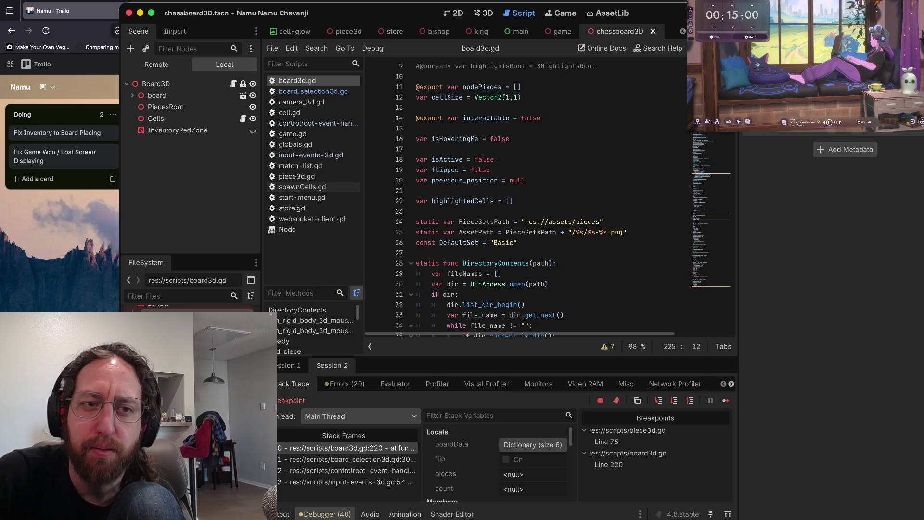
pyautogui.scroll(3, 481, 192)
pyautogui.scroll(-3, 481, 193)
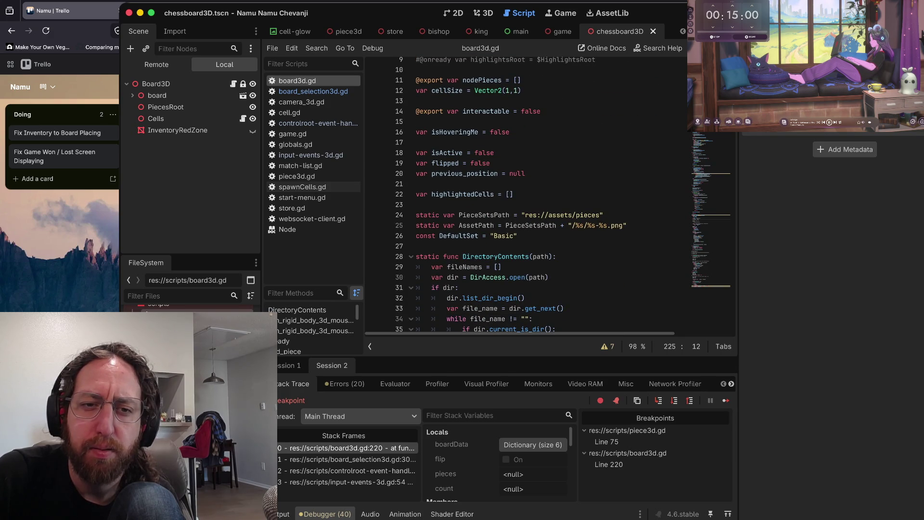
pyautogui.scroll(-5, 481, 192)
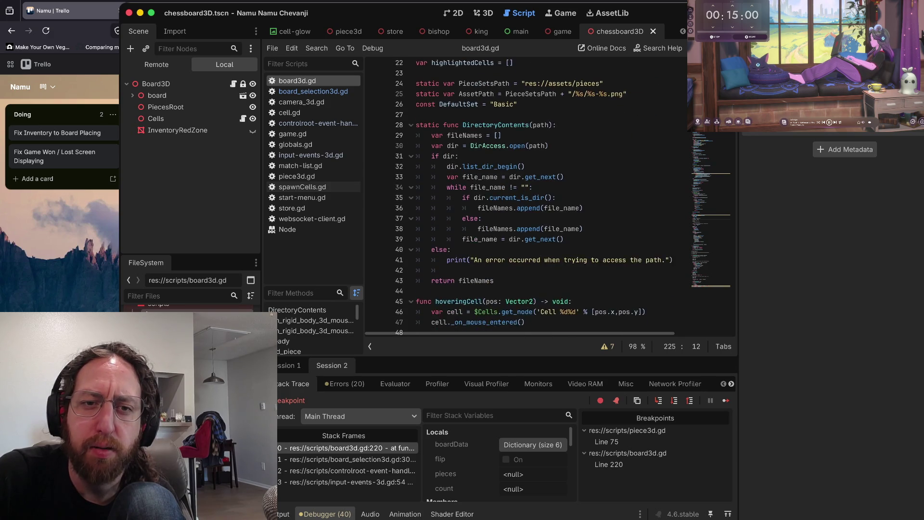
pyautogui.scroll(8, 481, 192)
pyautogui.doubleClick(480, 109)
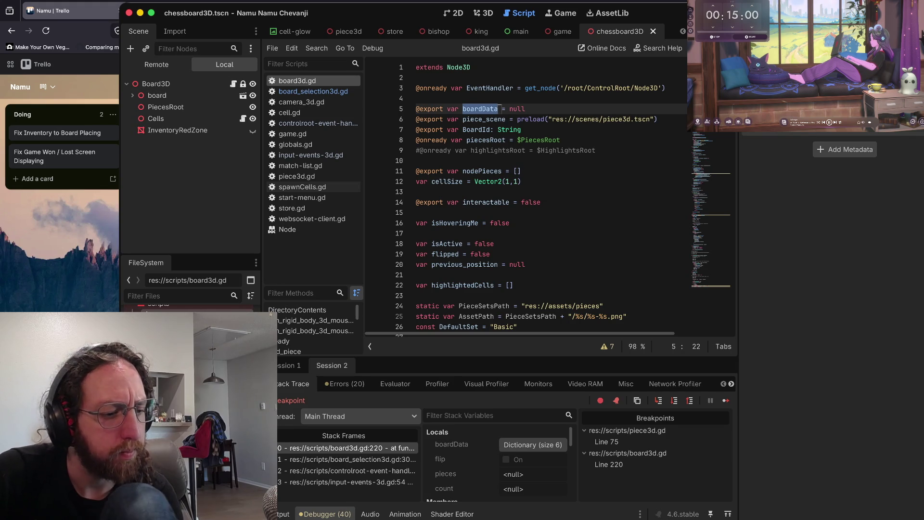
pyautogui.moveTo(431, 129)
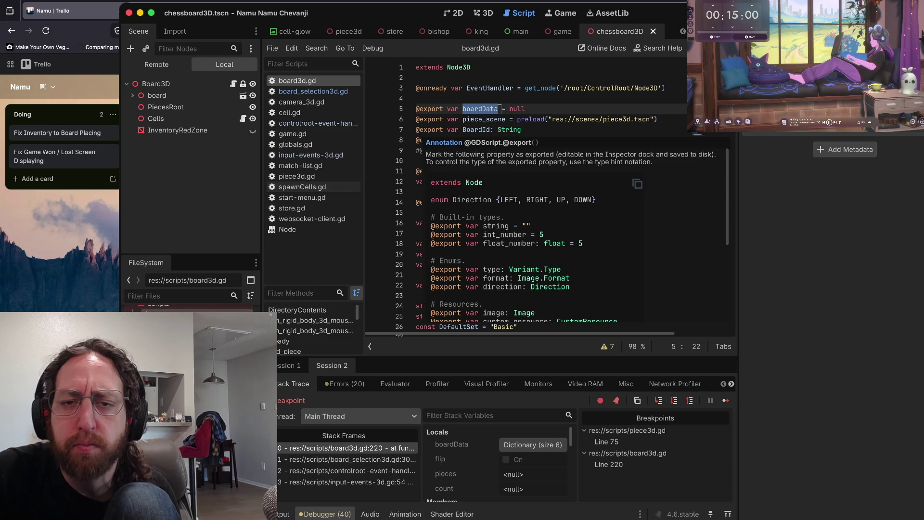
pyautogui.click(522, 130)
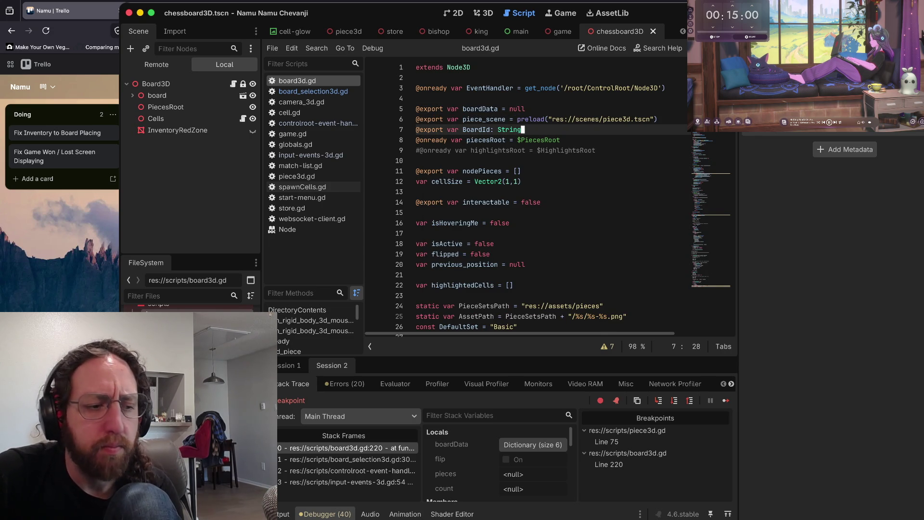
pyautogui.scroll(-2, 522, 130)
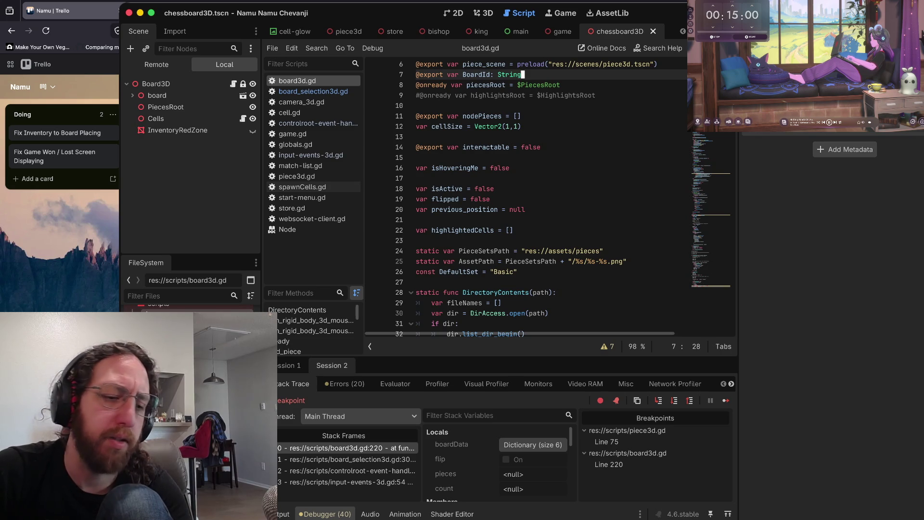
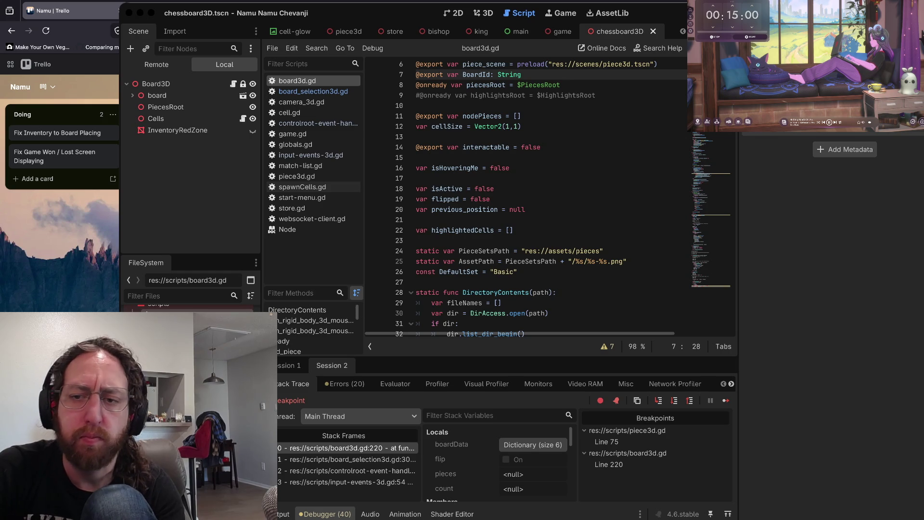
# - Review the board variable declarations, DefaultSet constant and _ready function in board3d.gd
pyautogui.click(433, 241)
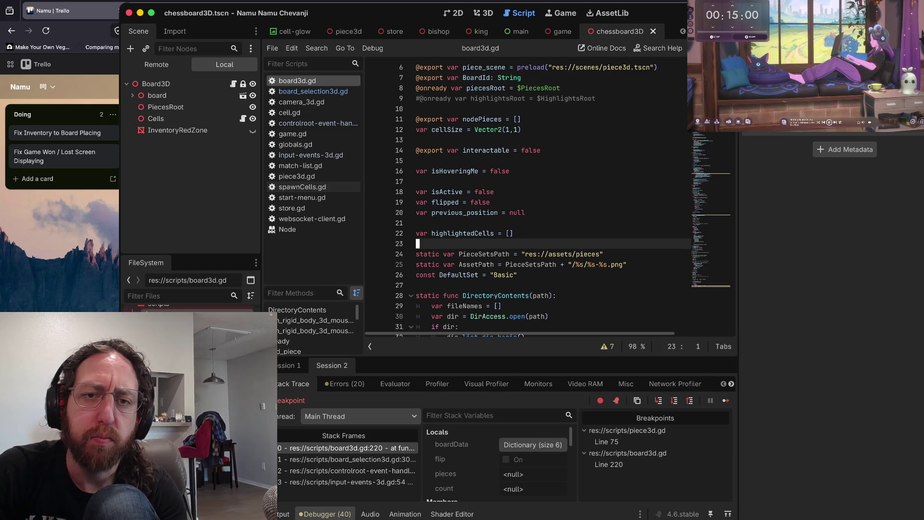
pyautogui.click(416, 108)
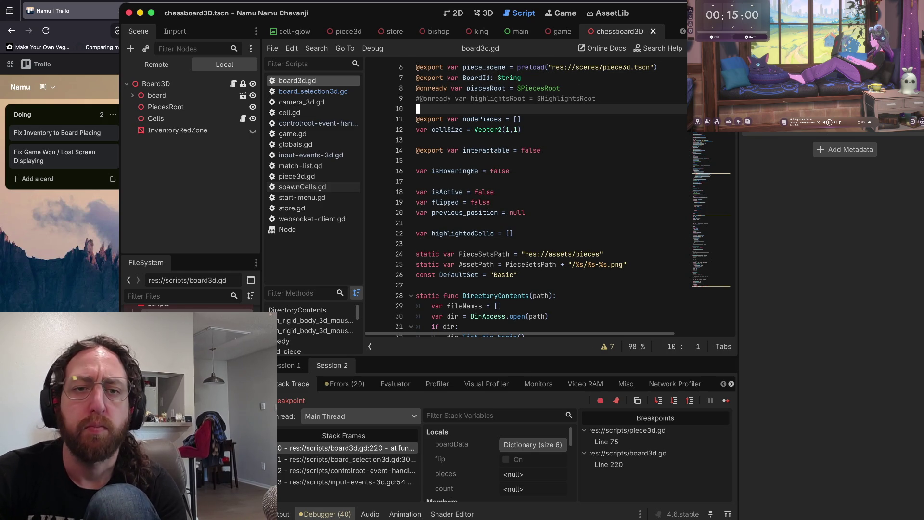
pyautogui.click(415, 119)
pyautogui.press('Down')
pyautogui.press('Down')
pyautogui.press('Down')
pyautogui.click(416, 275)
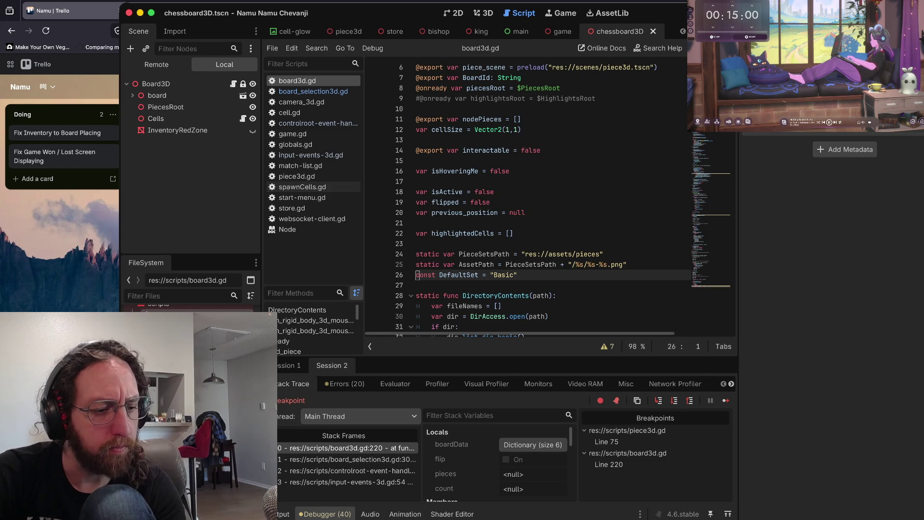
pyautogui.scroll(-5, 529, 197)
pyautogui.click(416, 244)
pyautogui.scroll(-12, 529, 198)
pyautogui.click(416, 244)
pyautogui.click(433, 129)
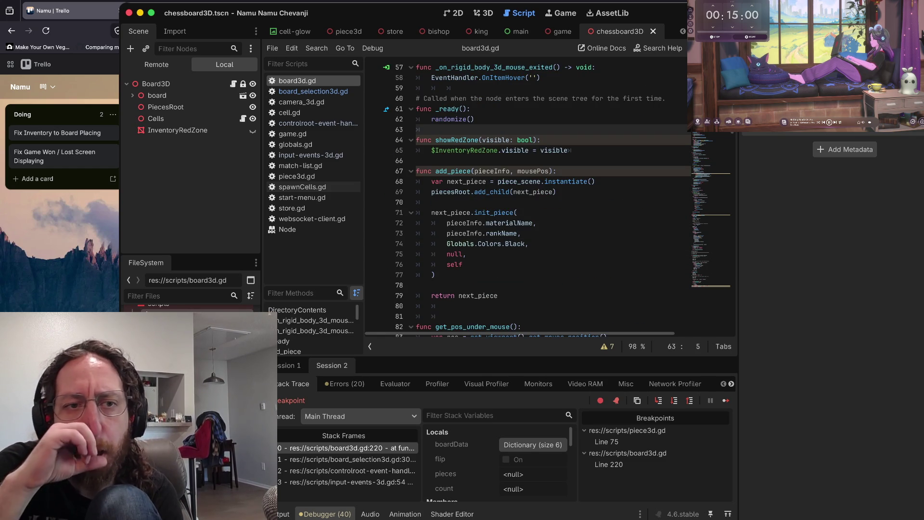
pyautogui.scroll(19, 529, 197)
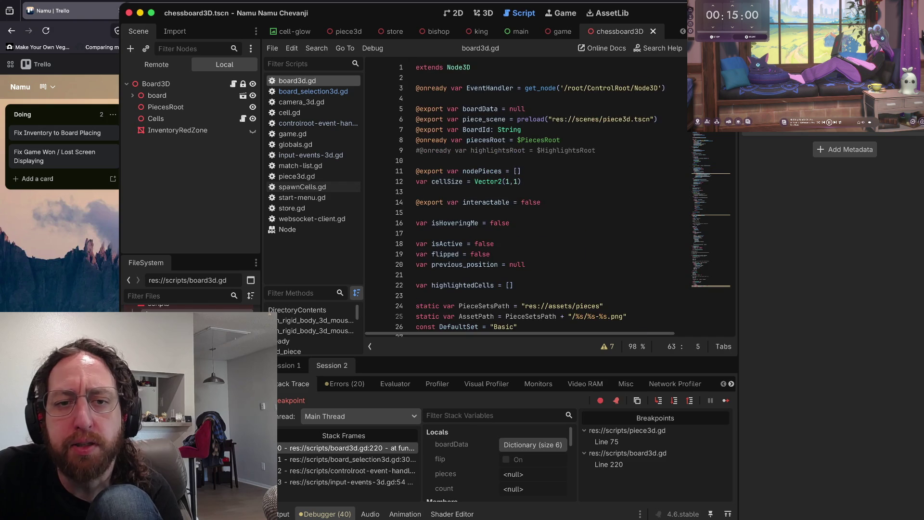
pyautogui.scroll(-1, 529, 198)
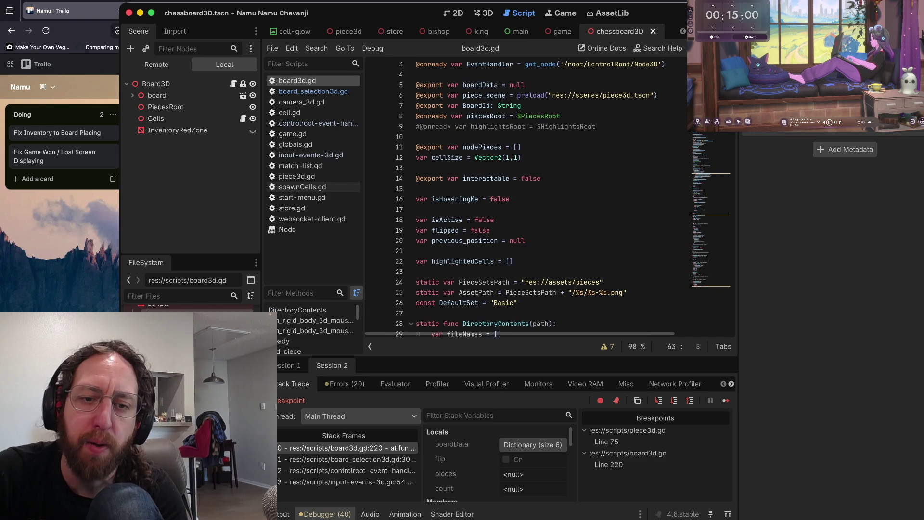
pyautogui.scroll(1, 529, 198)
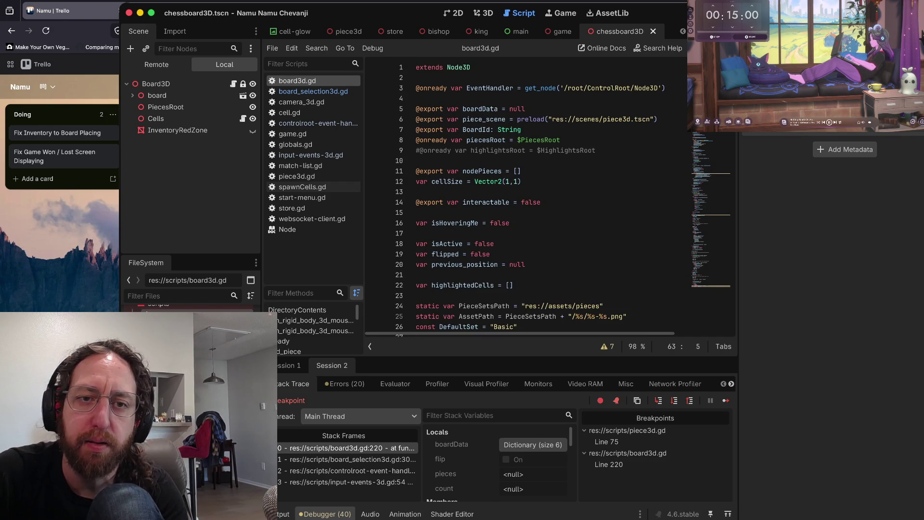
pyautogui.click(526, 109)
pyautogui.doubleClick(517, 108)
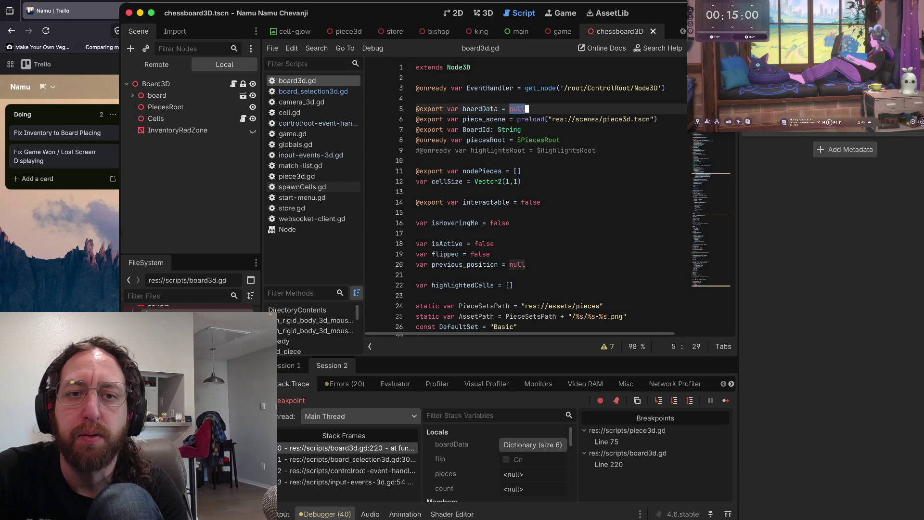
pyautogui.click(447, 109)
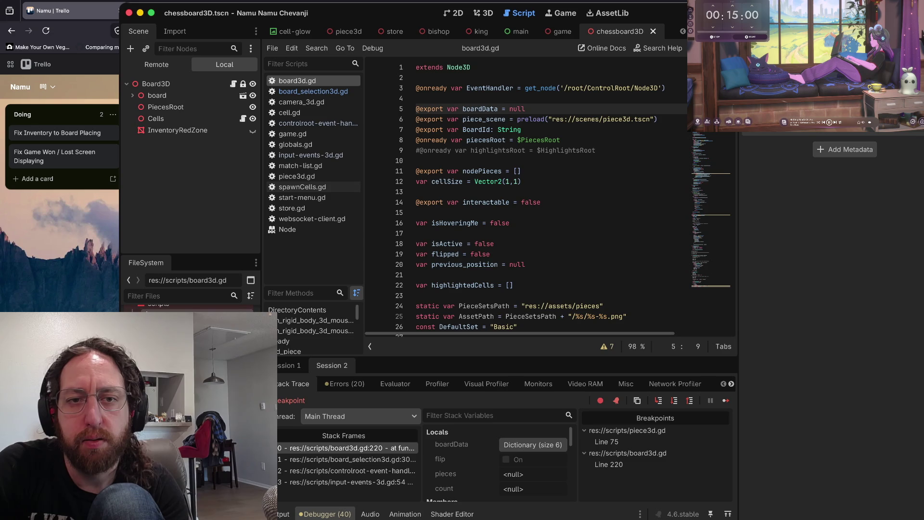
pyautogui.hotkey('ctrl', 'shift', 'k')
pyautogui.hotkey('ctrl', 's')
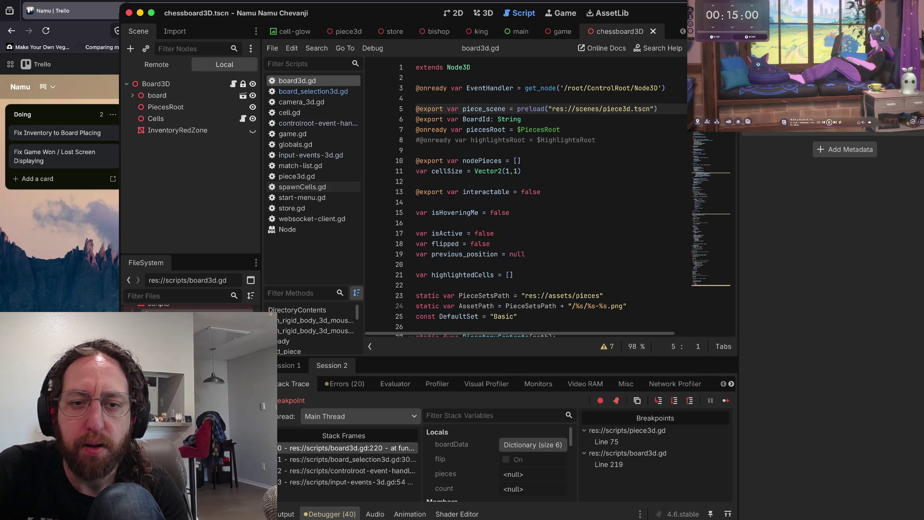
pyautogui.scroll(-10, 525, 193)
pyautogui.scroll(-20, 525, 193)
pyautogui.scroll(-6, 507, 172)
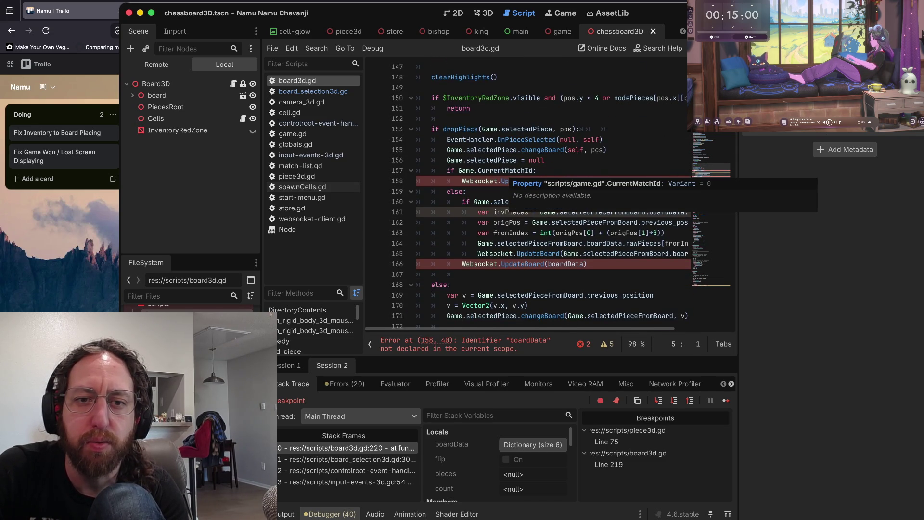
# - Replace boardData with self in the UpdateMatchBoard and UpdateBoard calls, then save
pyautogui.scroll(-2, 507, 172)
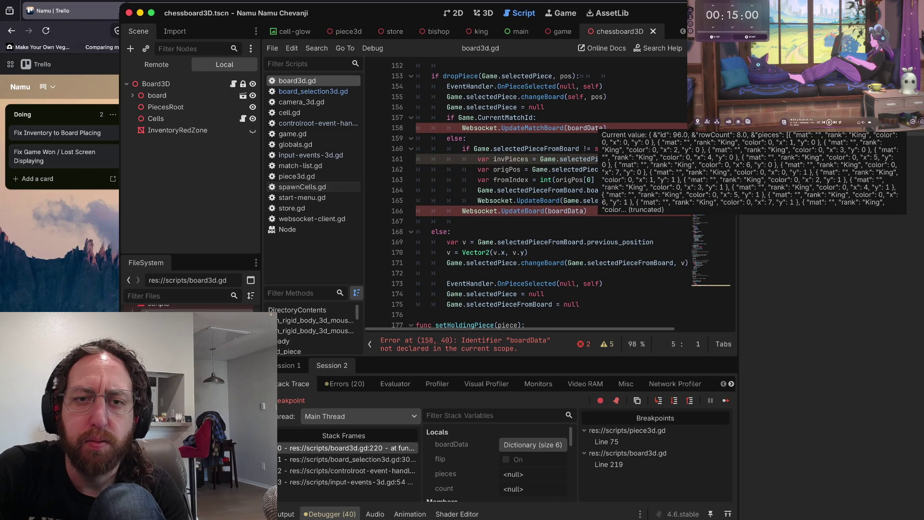
pyautogui.doubleClick(585, 128)
pyautogui.write('self')
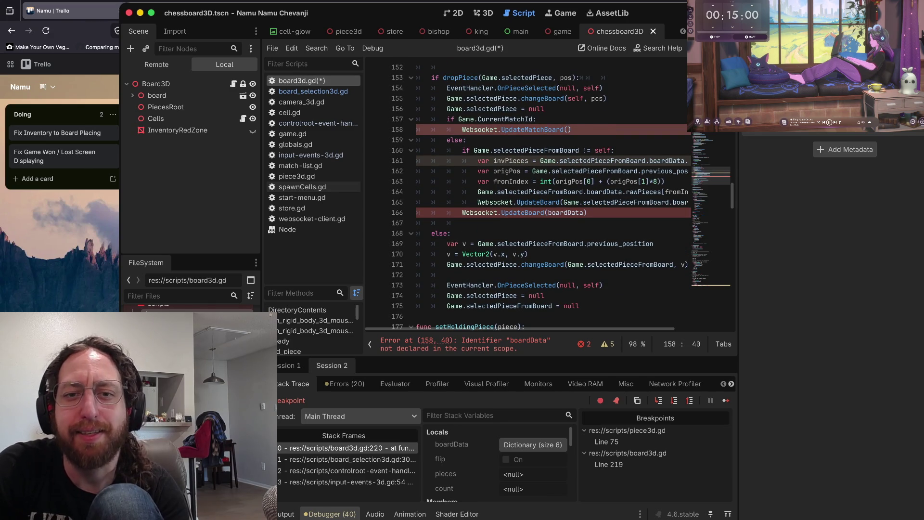
pyautogui.press('Down')
pyautogui.press('Down')
pyautogui.press('Down')
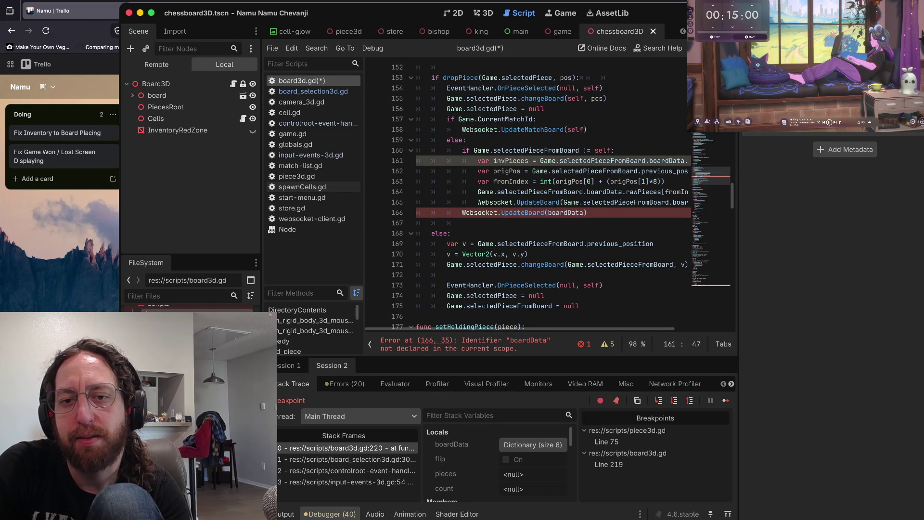
pyautogui.press('BackSpace')
pyautogui.press('BackSpace')
pyautogui.press('BackSpace')
pyautogui.write('self)')
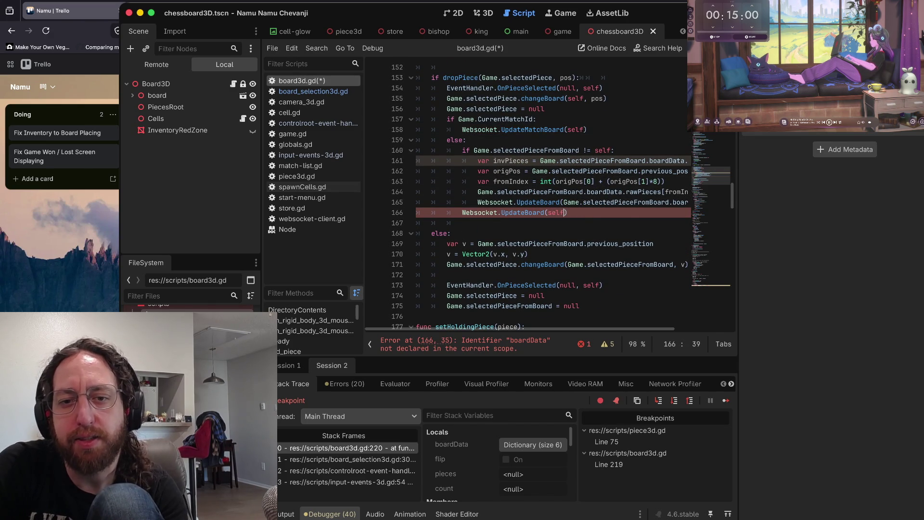
pyautogui.hotkey('ctrl', 's')
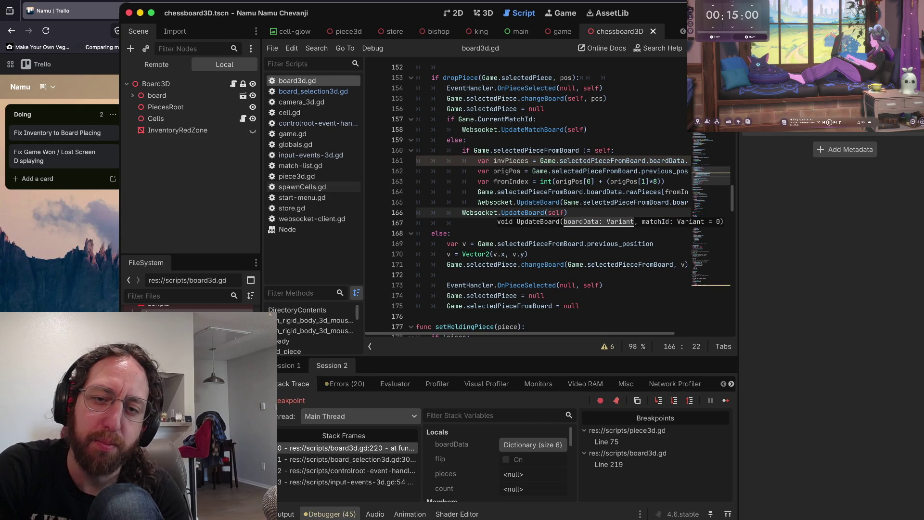
# - Run the game, remove the line 219 breakpoint in init_pieces and continue execution
pyautogui.click(545, 212)
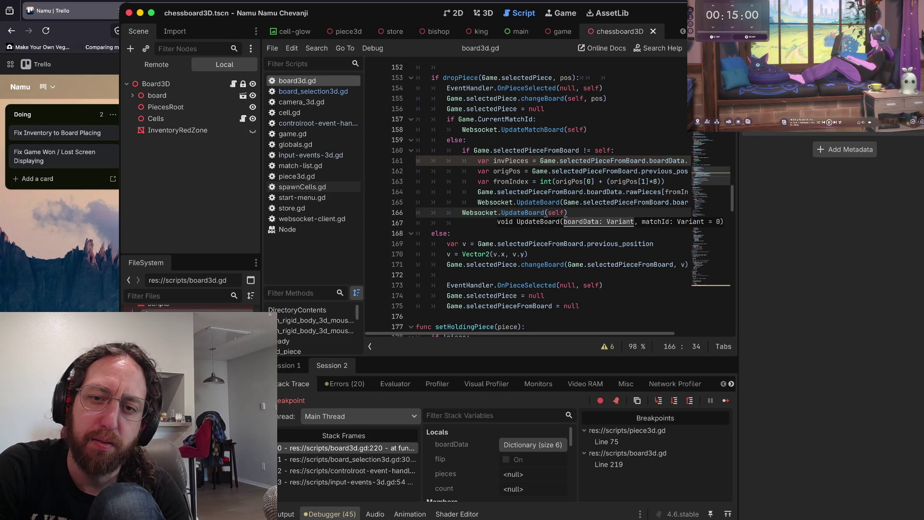
pyautogui.click(549, 212)
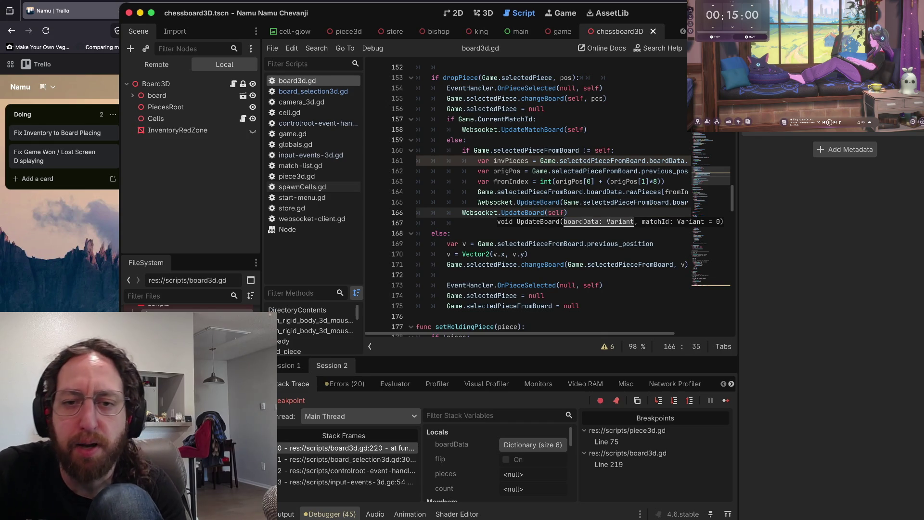
pyautogui.click(679, 171)
pyautogui.scroll(-15, 529, 202)
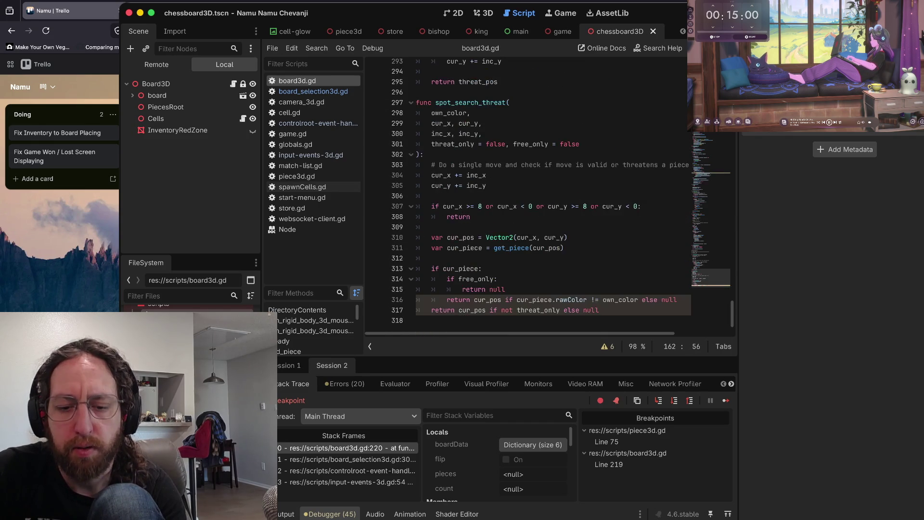
pyautogui.press('super+b')
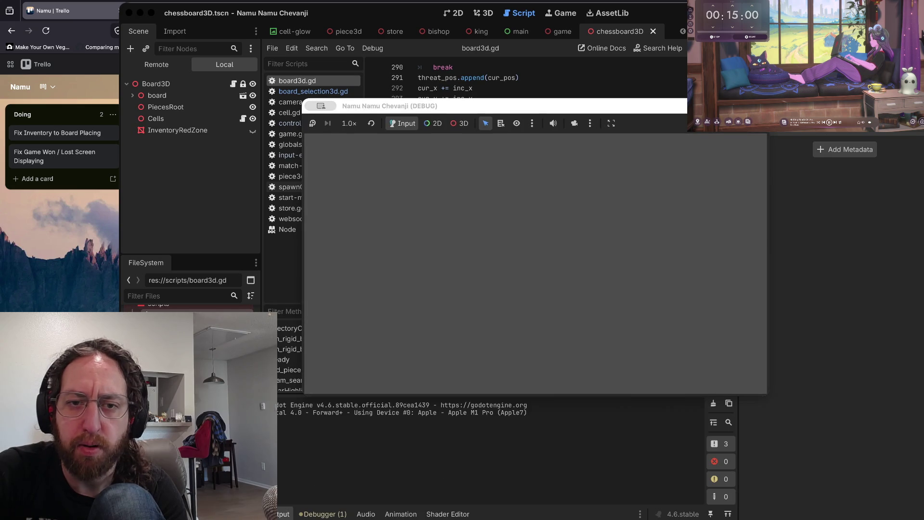
pyautogui.write('be')
pyautogui.press('F9')
pyautogui.press('F12')
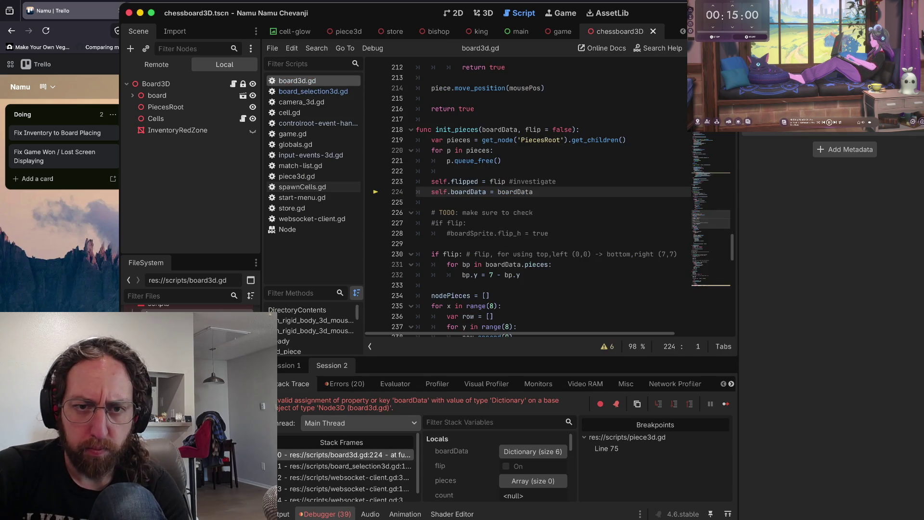
# - Stop the debug run, delete the self.boardData assignment, drop boardData from init_pieces parameters, save
pyautogui.click(472, 193)
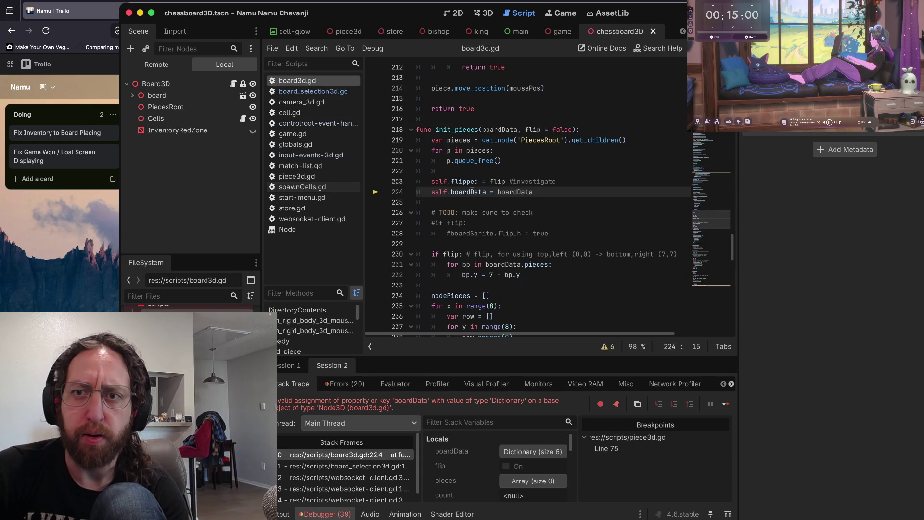
pyautogui.press('F8')
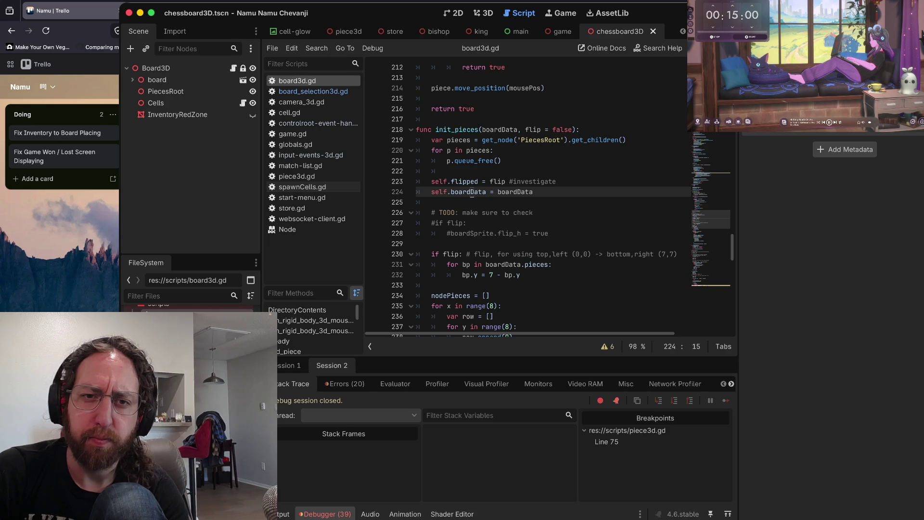
pyautogui.click(490, 192)
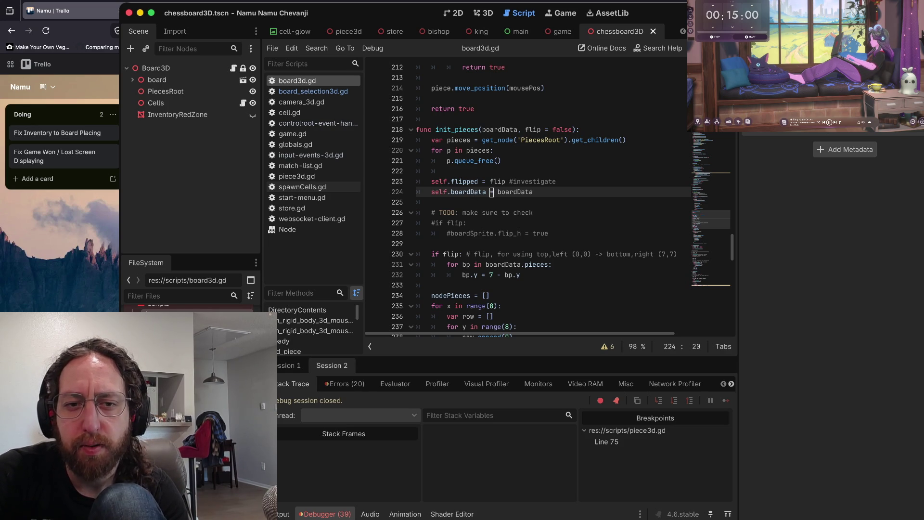
pyautogui.hotkey('ctrl', 'x')
pyautogui.press('Up')
pyautogui.press('Up')
pyautogui.press('Up')
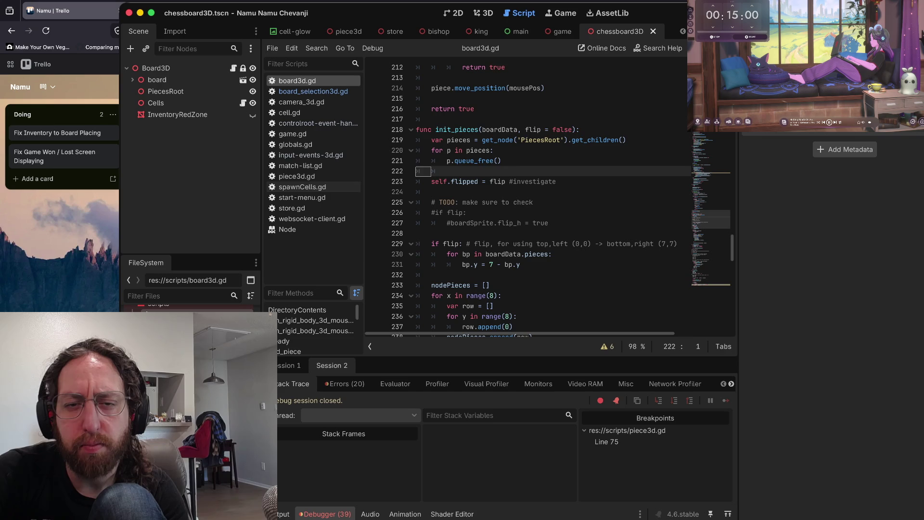
pyautogui.press('Up')
pyautogui.hotkey('ctrl', 'Right')
pyautogui.hotkey('ctrl', 'Right')
pyautogui.hotkey('ctrl', 'Right')
pyautogui.press('Delete')
pyautogui.press('Delete')
pyautogui.press('Delete')
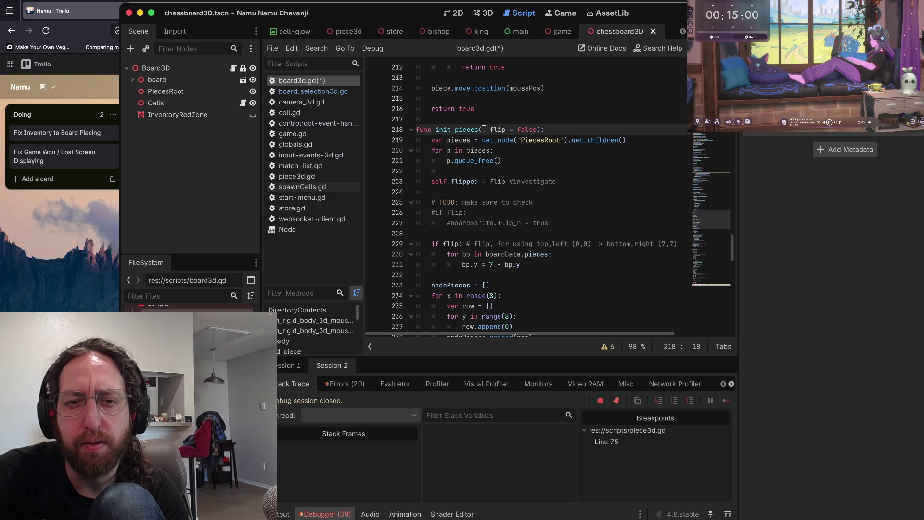
pyautogui.press('Down')
pyautogui.hotkey('ctrl', 's')
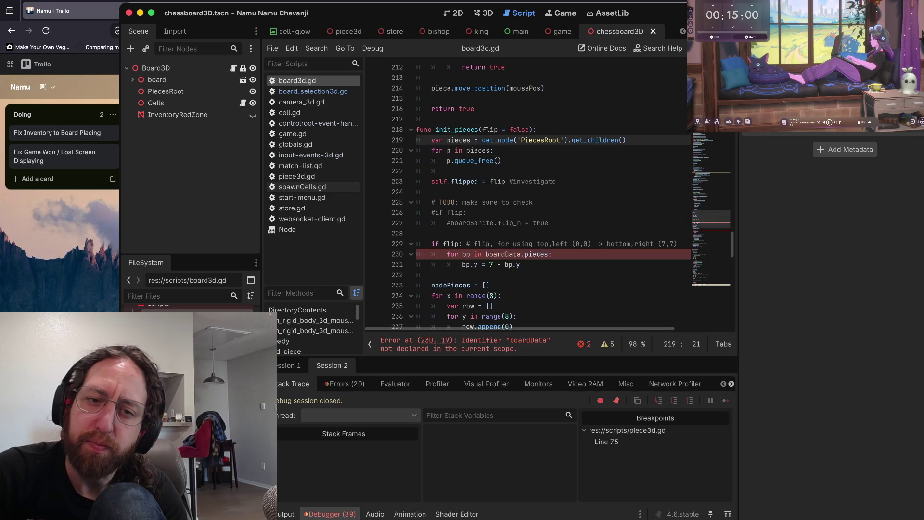
# - Replace boardData with self before .pieces in the flip loop
pyautogui.scroll(-2, 548, 192)
pyautogui.scroll(1, 490, 212)
pyautogui.moveTo(486, 222); pyautogui.dragTo(490, 212)
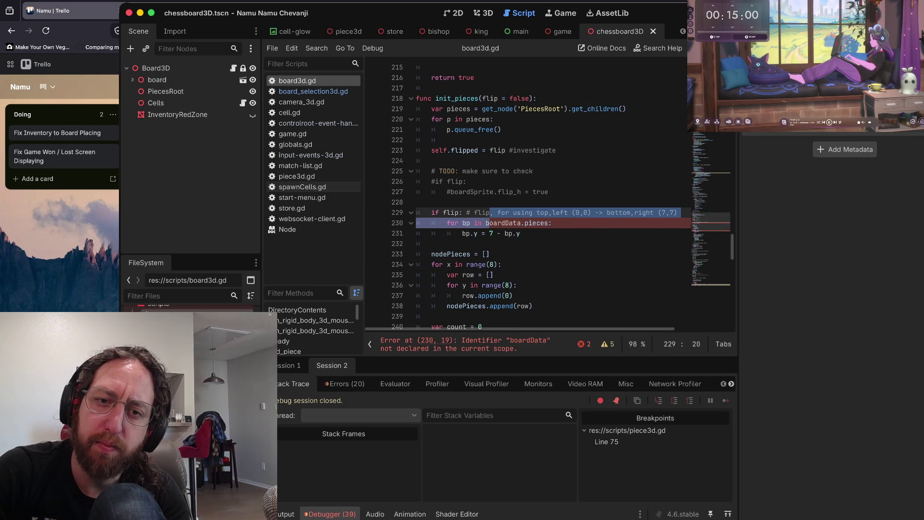
pyautogui.press('Right')
pyautogui.press('Delete')
pyautogui.press('Delete')
pyautogui.press('Delete')
pyautogui.write('self')
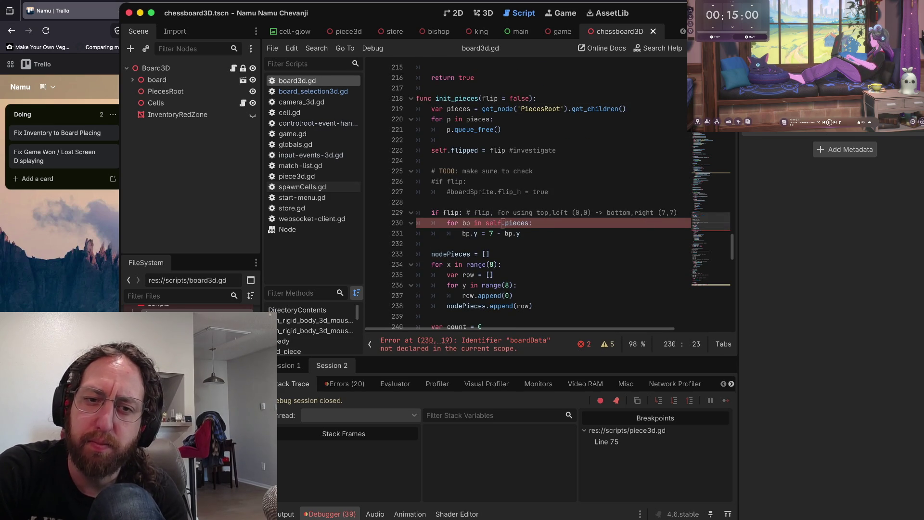
pyautogui.click(626, 212)
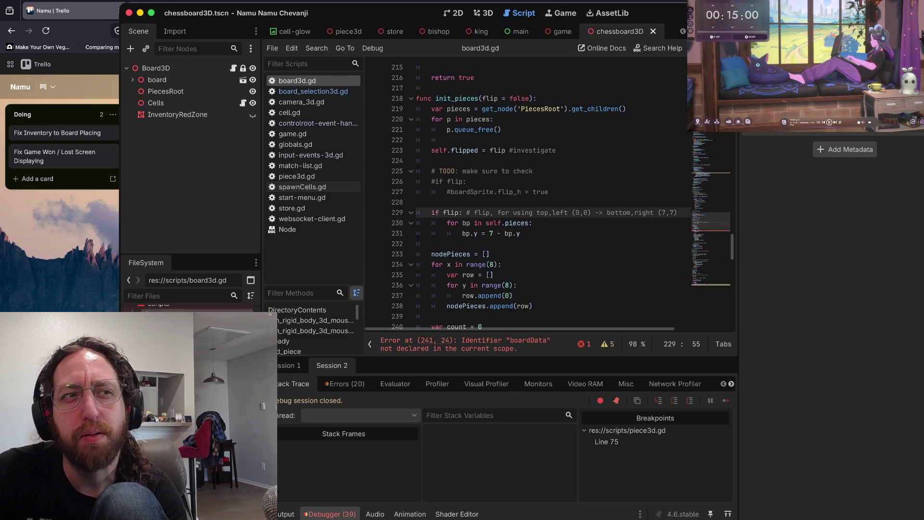
# - Change the pieces loop header on line 241 to iterate self.pieces and save
pyautogui.scroll(1, 549, 193)
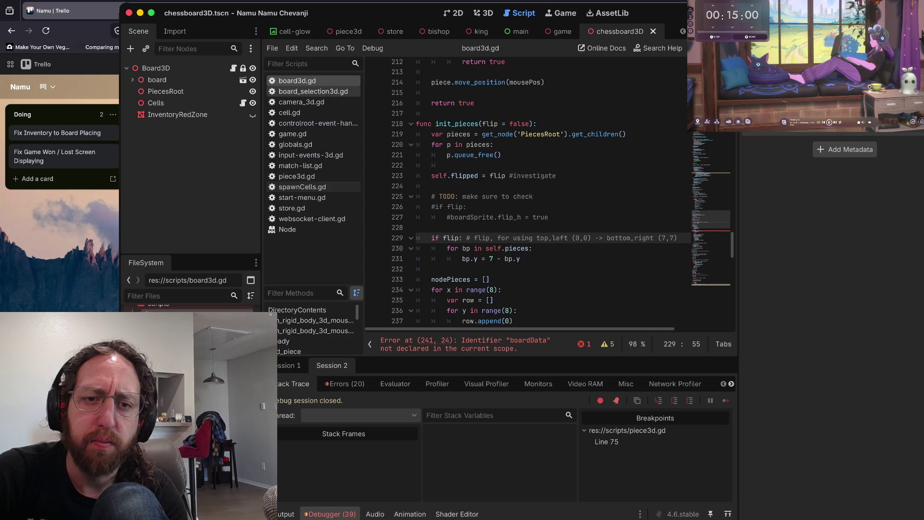
pyautogui.scroll(-5, 529, 193)
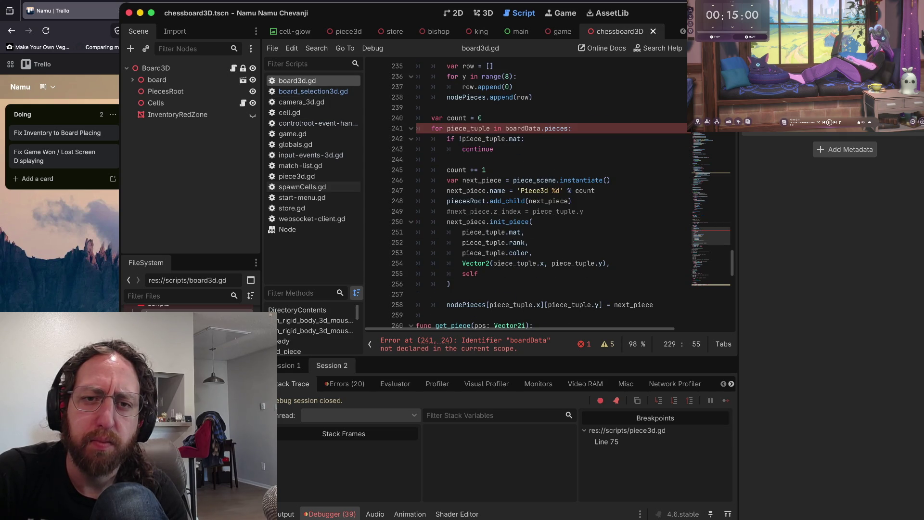
pyautogui.doubleClick(524, 128)
pyautogui.press('BackSpace')
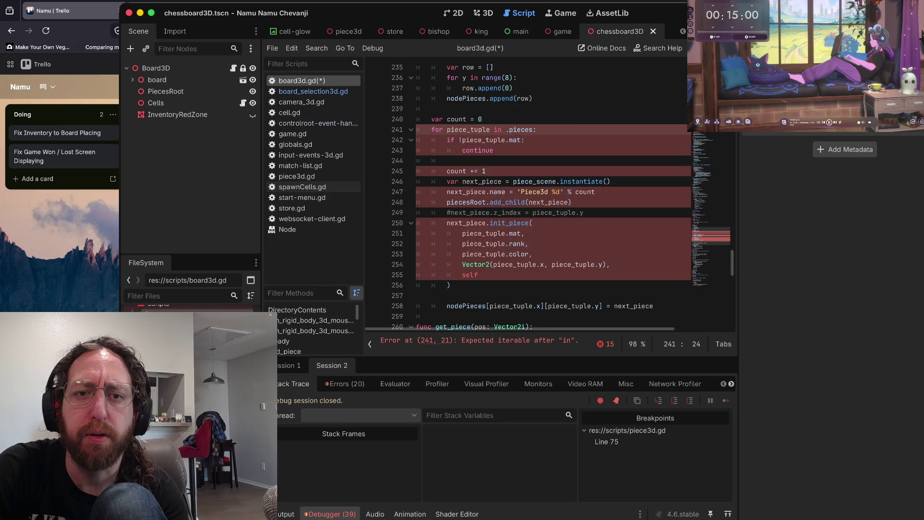
pyautogui.write('self')
pyautogui.hotkey('ctrl', 's')
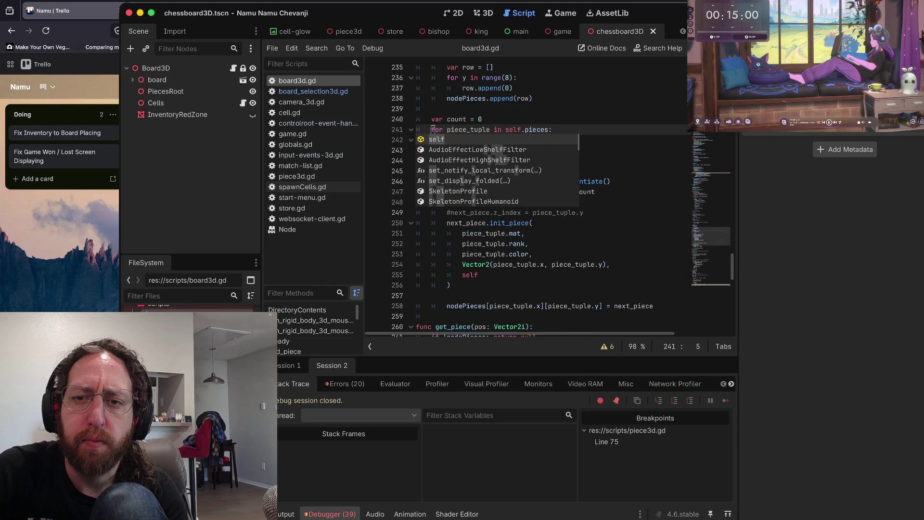
pyautogui.click(495, 151)
pyautogui.scroll(5, 530, 192)
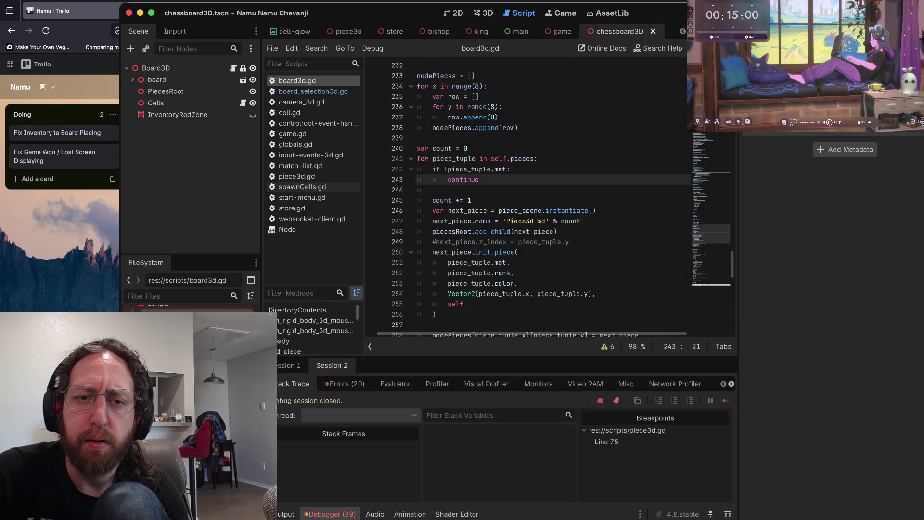
pyautogui.scroll(-4, 529, 192)
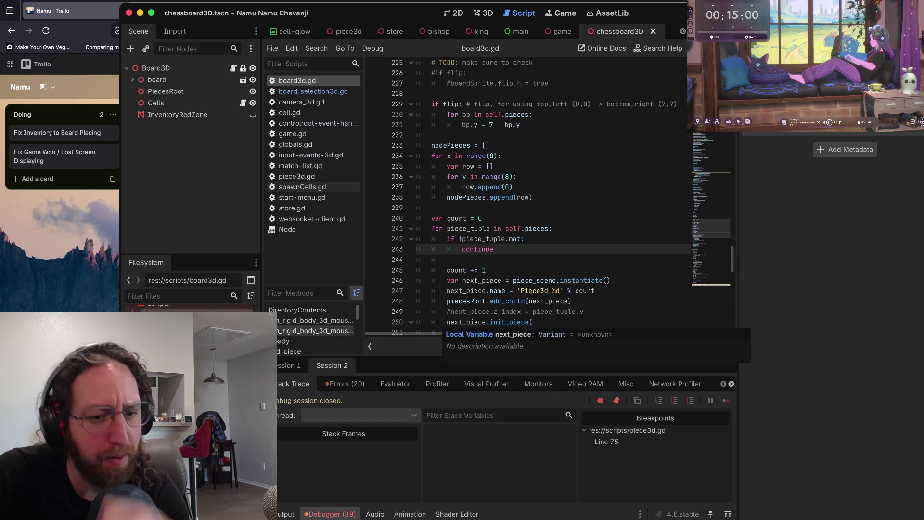
pyautogui.scroll(5, 529, 192)
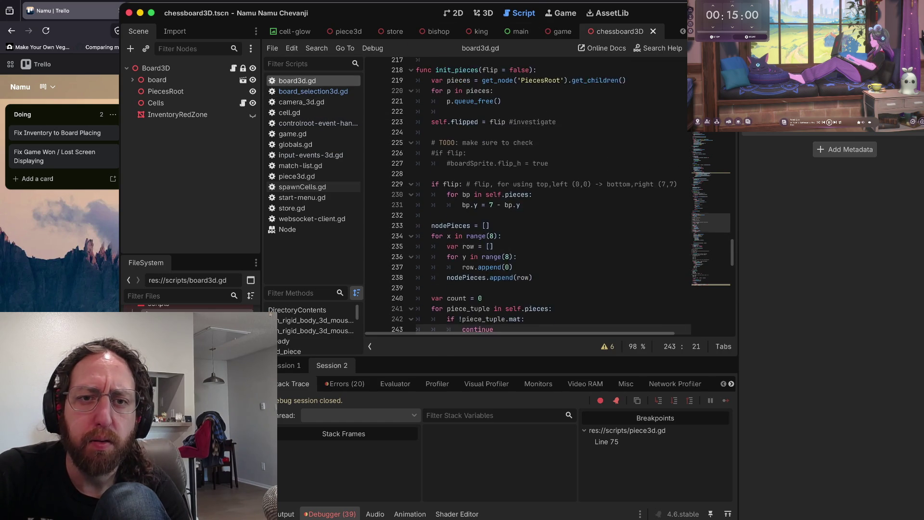
# - Add a boardPieces parameter to the init_pieces header, avoiding a clash with the local pieces variable
pyautogui.click(482, 130)
pyautogui.write('pieces')
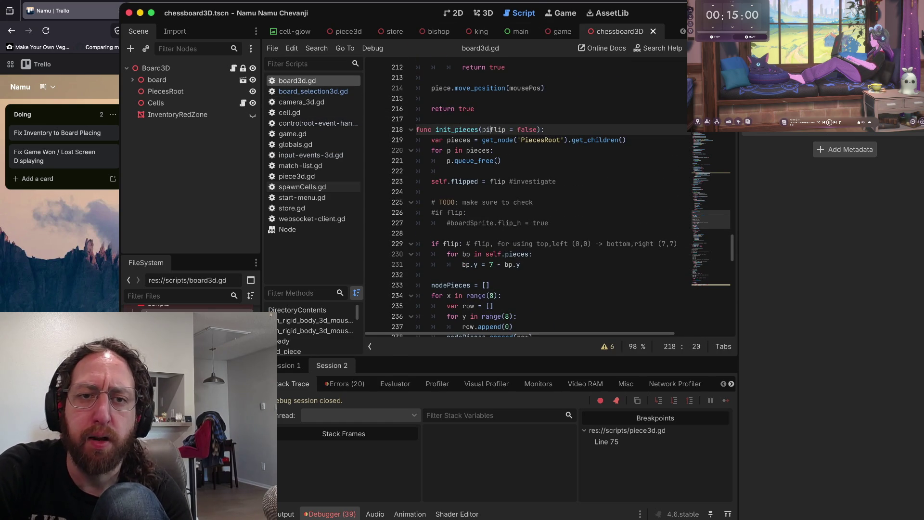
pyautogui.write(',')
pyautogui.press('Left')
pyautogui.press('Left')
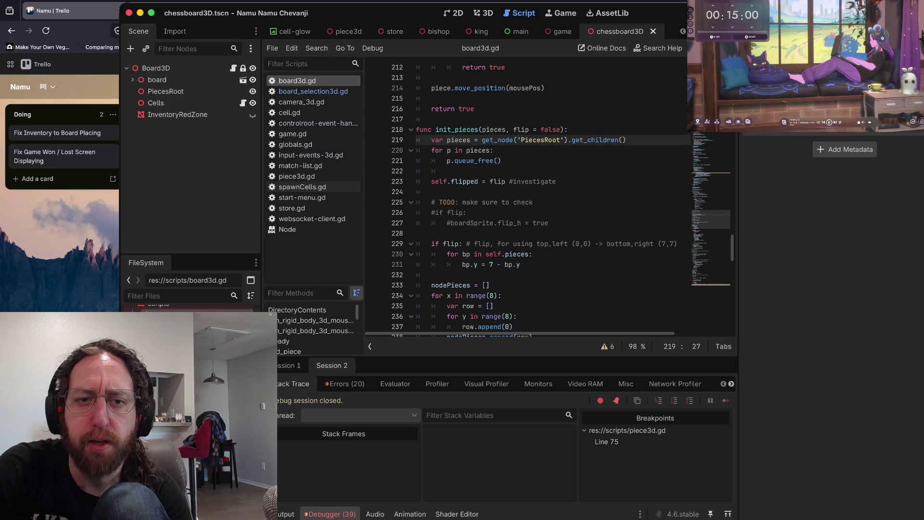
pyautogui.click(446, 139)
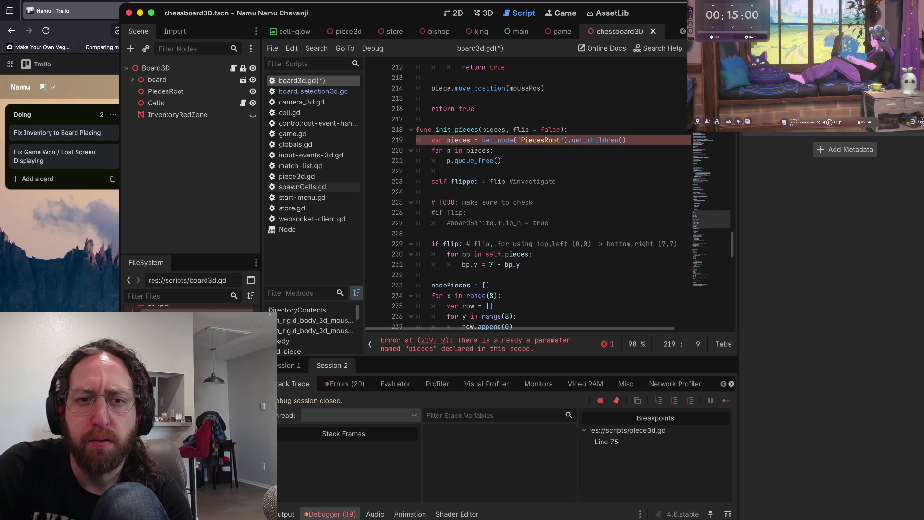
pyautogui.click(506, 129)
pyautogui.hotkey('alt', 'BackSpace')
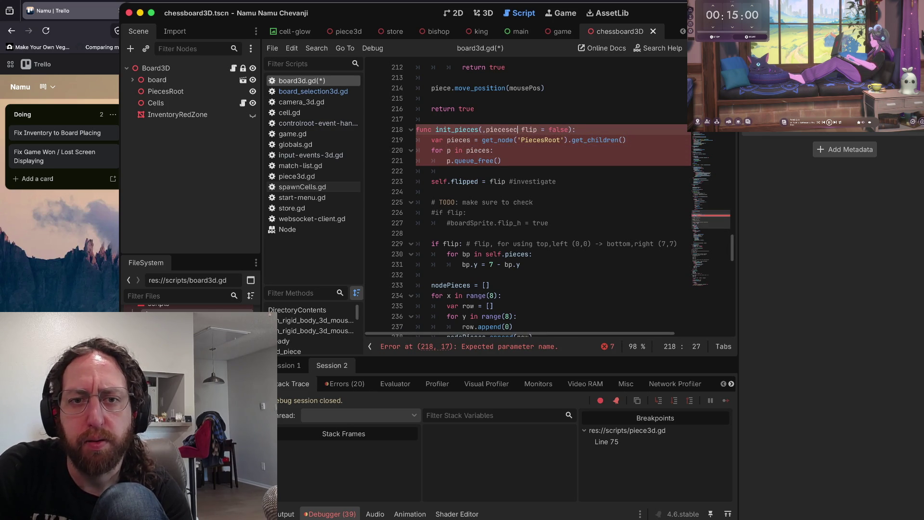
pyautogui.write('boardPieces')
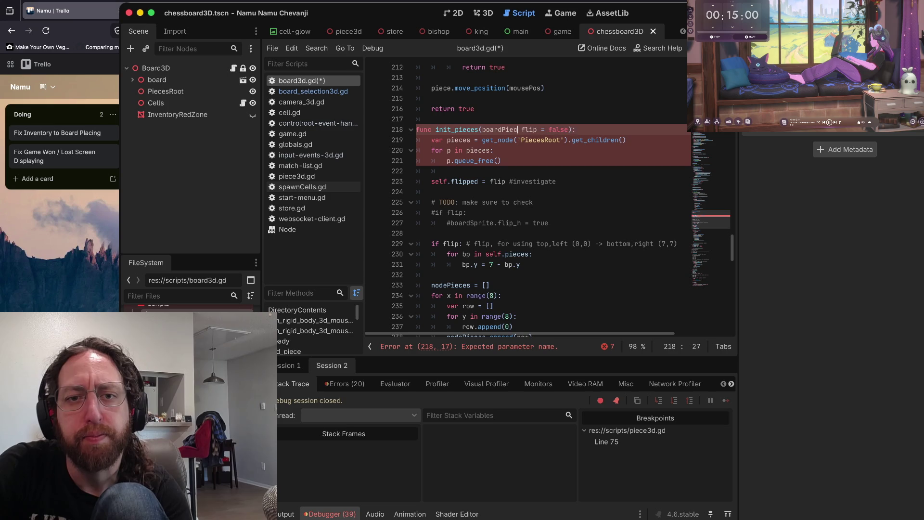
# - Add 'self.pieces = boardPieces' below the header, fix the parameter comma, save, and run
pyautogui.press('Return')
pyautogui.write('self ')
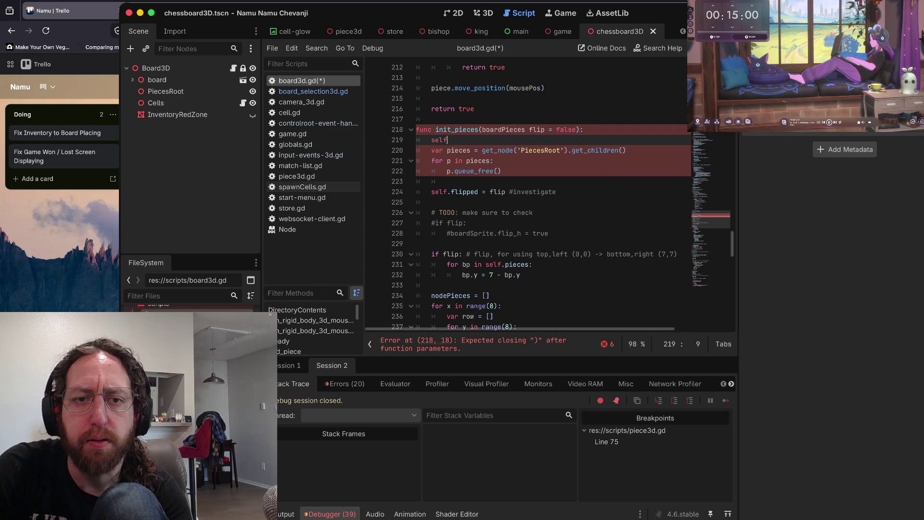
pyautogui.write('.pieces = board')
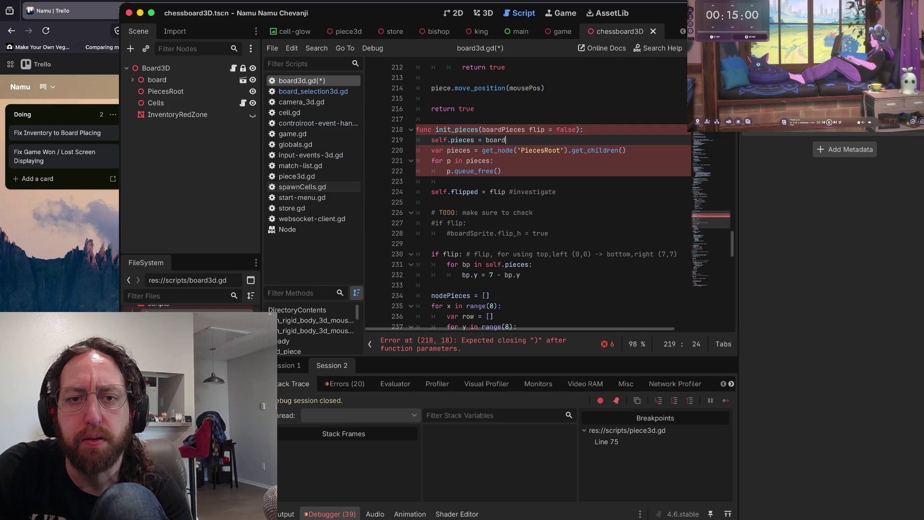
pyautogui.write('Pieces')
pyautogui.click(480, 141)
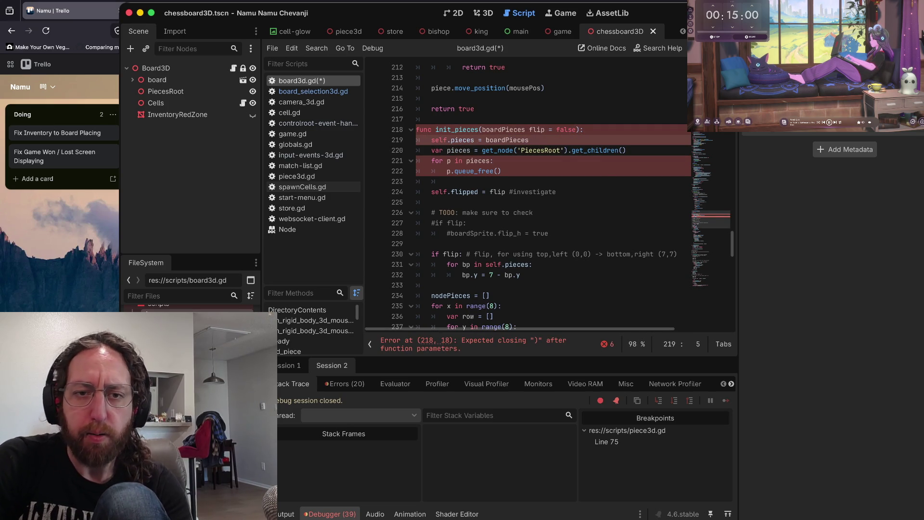
pyautogui.click(480, 129)
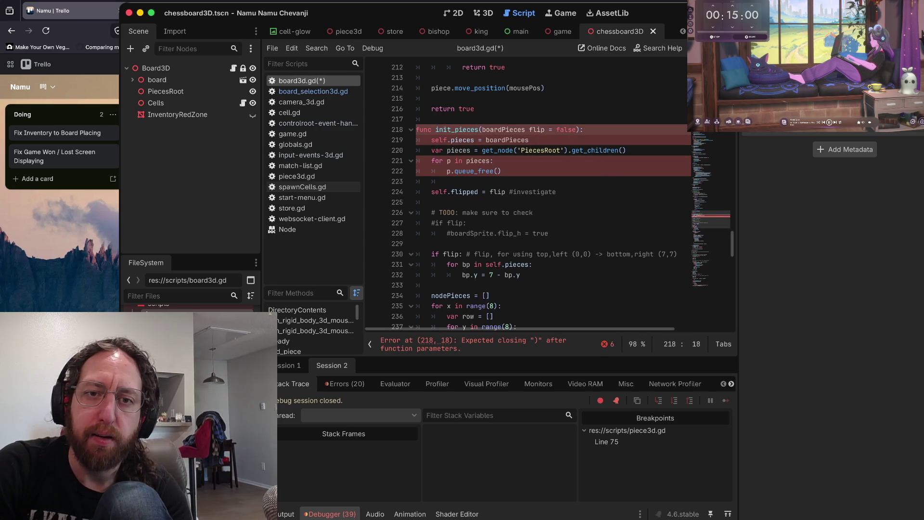
pyautogui.write(',')
pyautogui.hotkey('ctrl', 's')
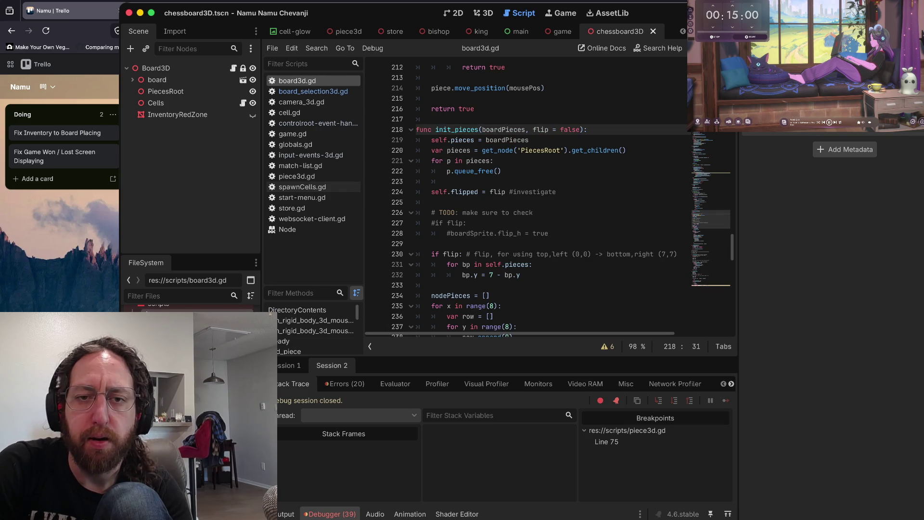
pyautogui.click(529, 140)
pyautogui.press('Return')
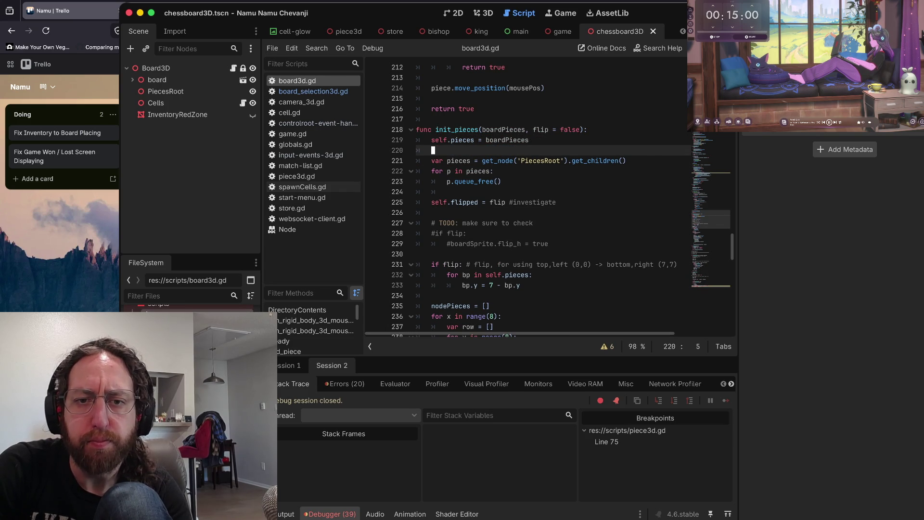
pyautogui.press('super+b')
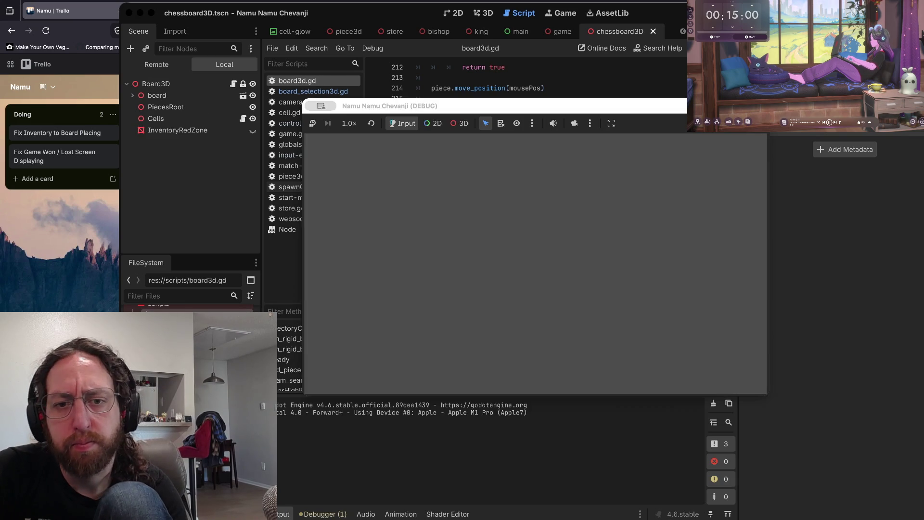
# - Enter a username in the running game, then stop it after the line 219 pieces-assignment error
pyautogui.write('be')
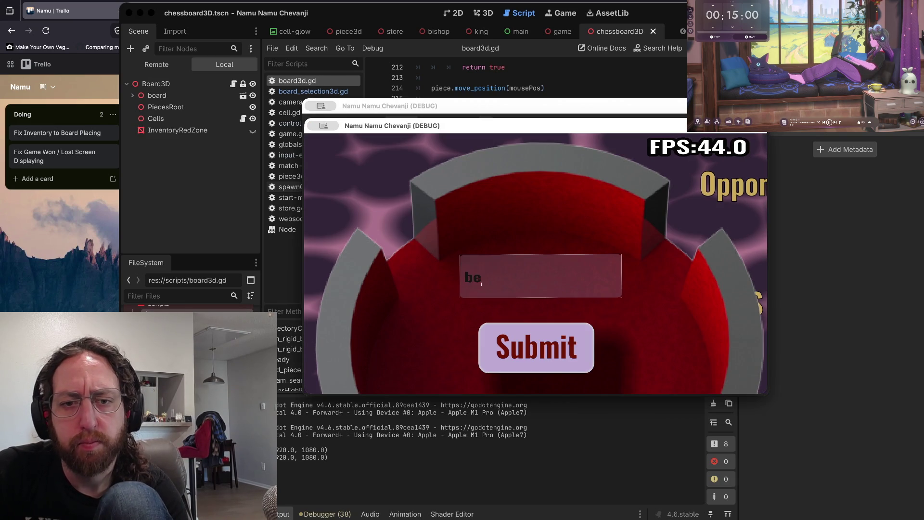
pyautogui.press('Return')
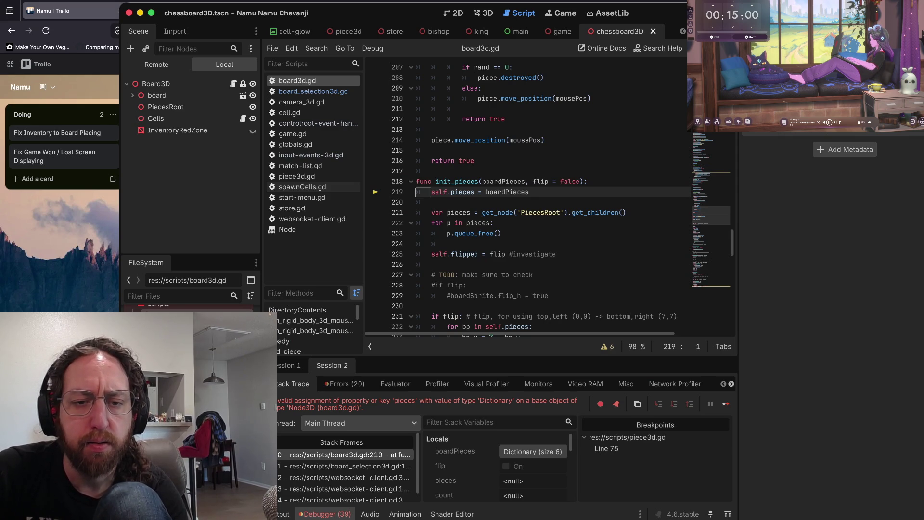
pyautogui.press('super+period')
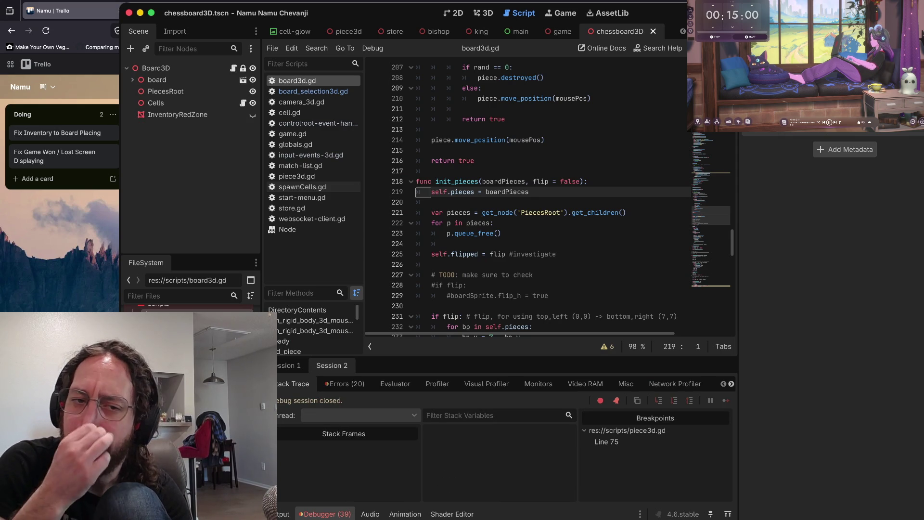
pyautogui.press('super+shift+f')
# - Search all scripts for 'init_pieces' and inspect the websocket-client.gd call passing Game.Boards
pyautogui.write('init_pieces')
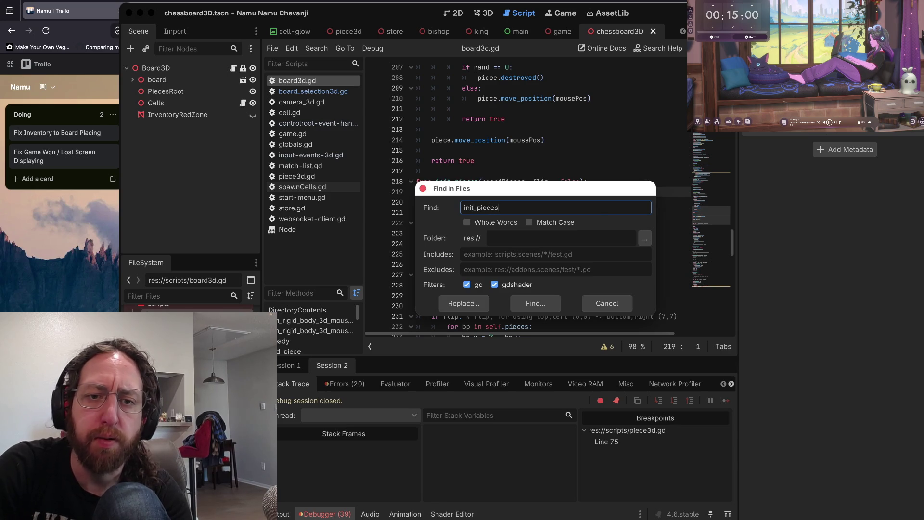
pyautogui.press('Return')
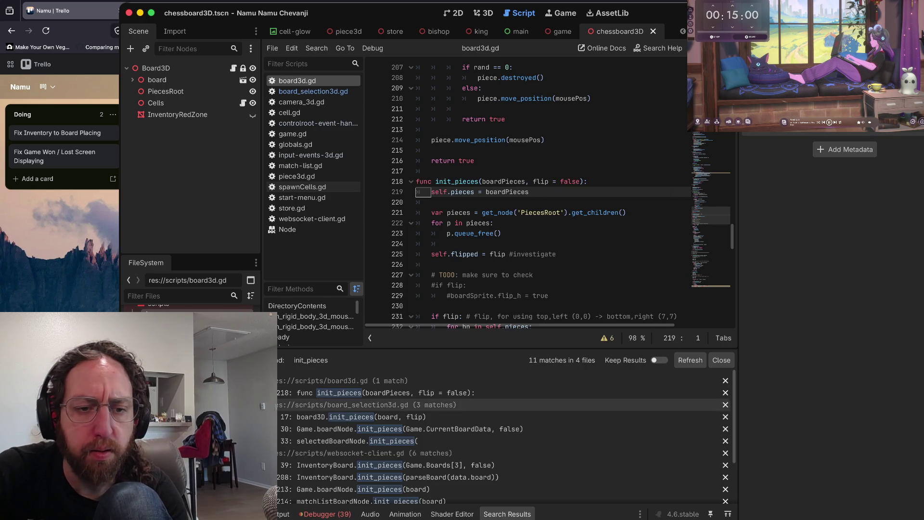
pyautogui.scroll(-1, 500, 436)
pyautogui.scroll(-4, 498, 409)
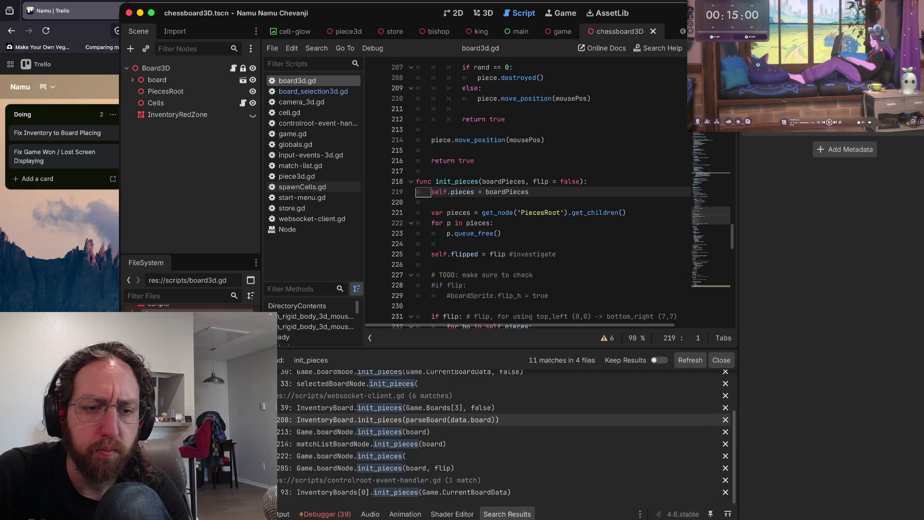
pyautogui.click(496, 407)
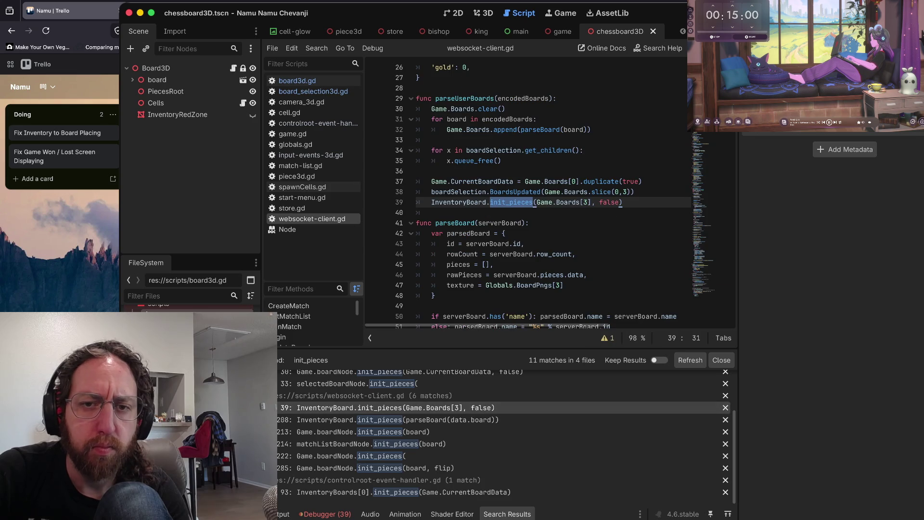
pyautogui.moveTo(534, 202)
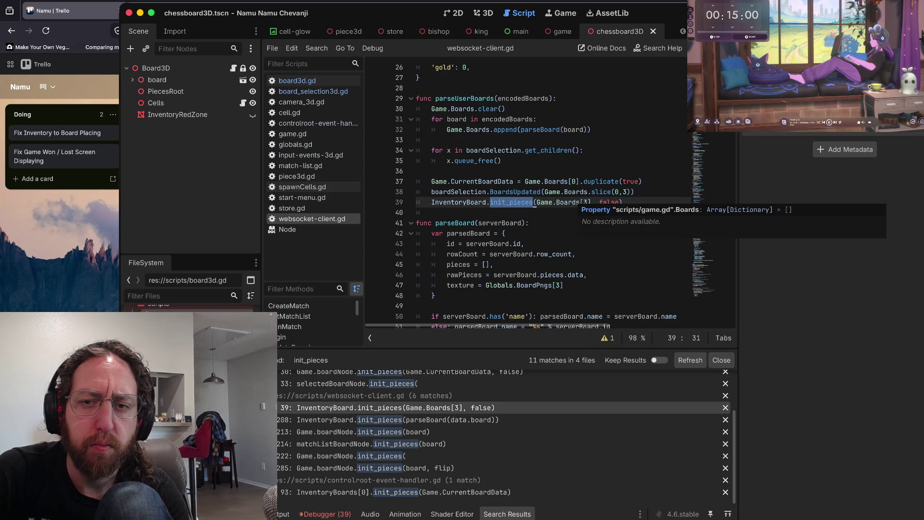
pyautogui.click(577, 202)
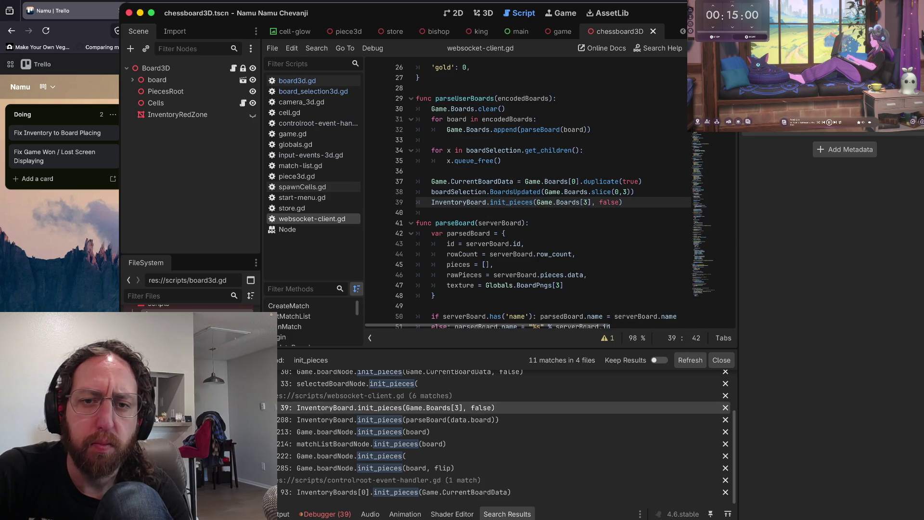
pyautogui.scroll(3, 529, 192)
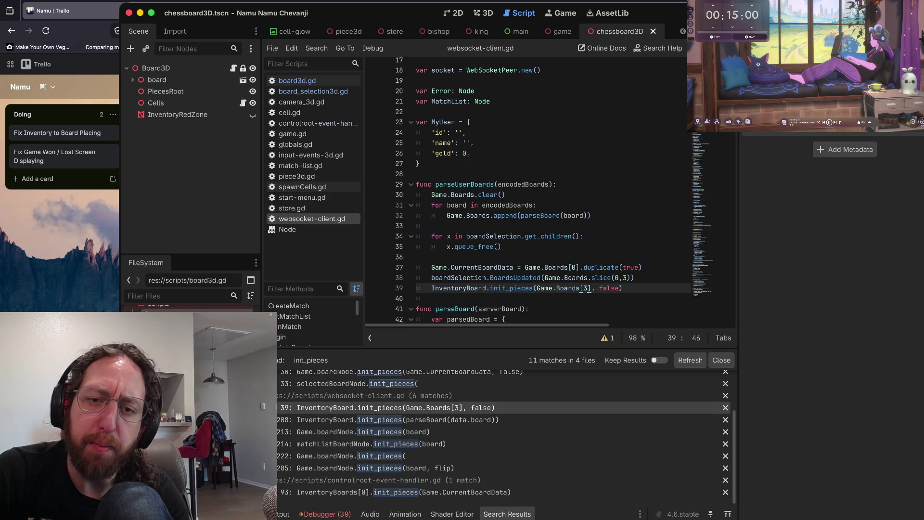
pyautogui.moveTo(534, 235)
pyautogui.scroll(6, 534, 236)
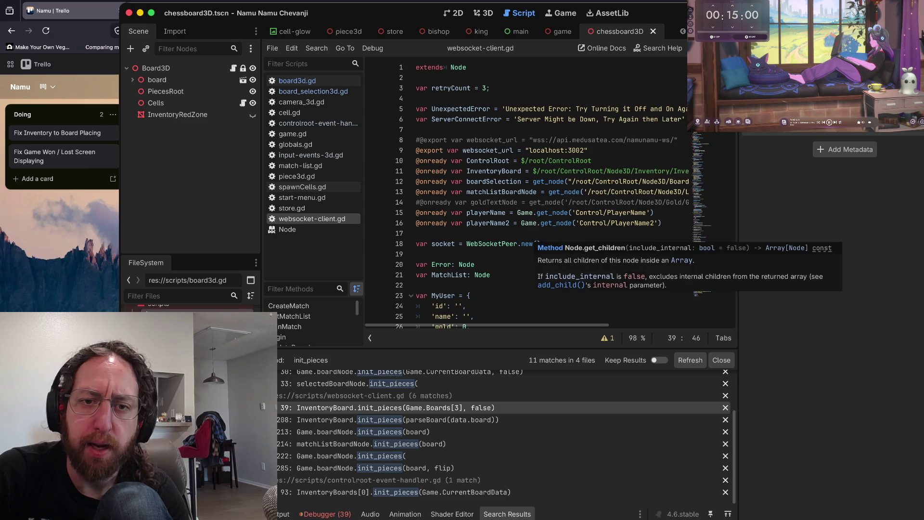
pyautogui.scroll(-6, 529, 192)
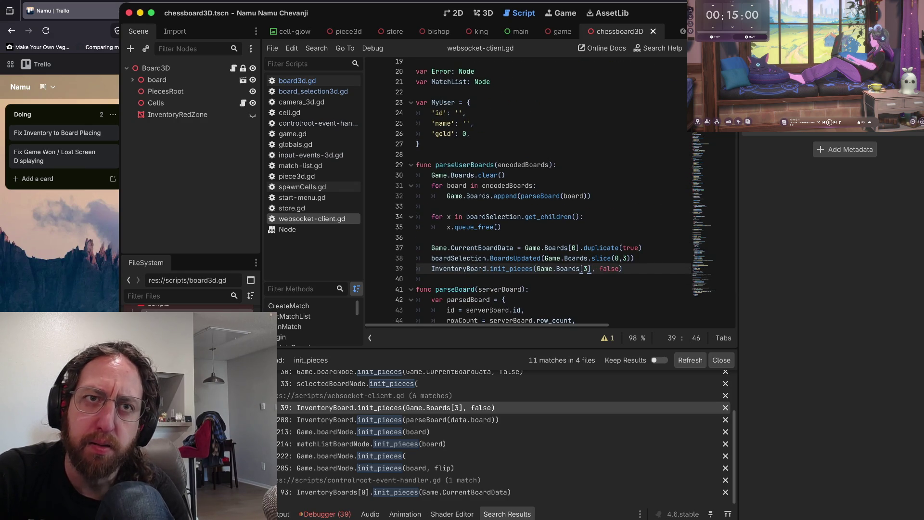
pyautogui.scroll(1, 544, 192)
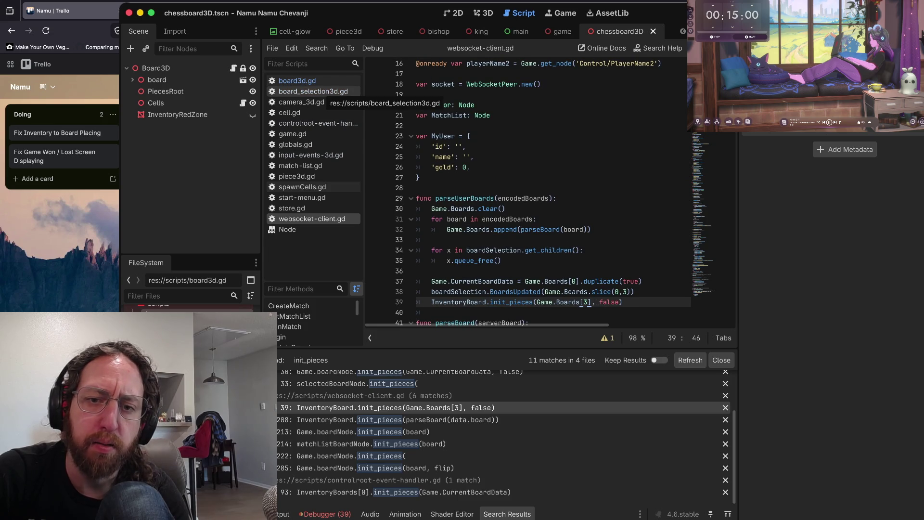
# - Reopen board3d.gd at init_pieces and enlarge the code area above the search results
pyautogui.click(297, 80)
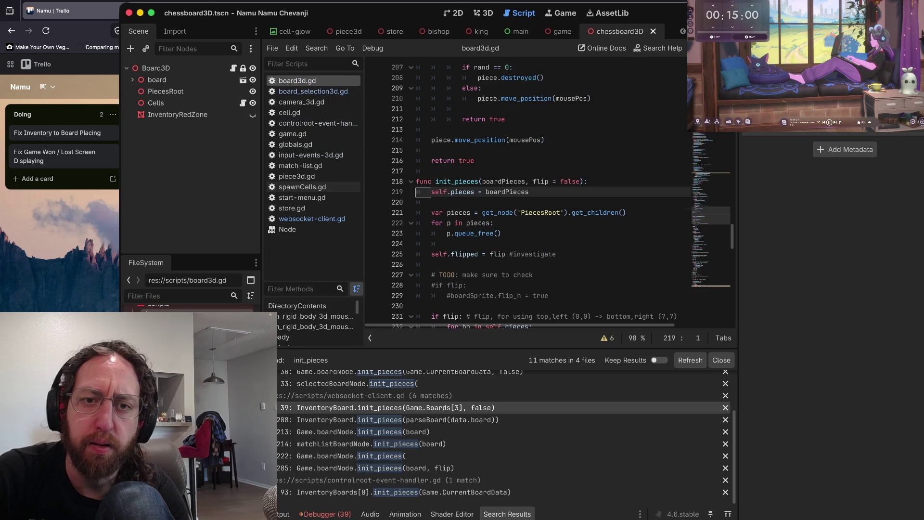
pyautogui.scroll(20, 529, 193)
pyautogui.scroll(-3, 529, 192)
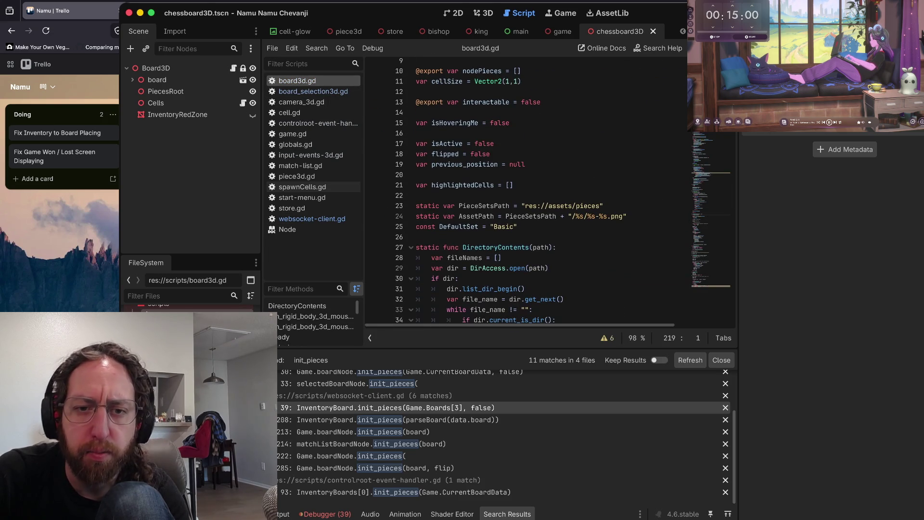
pyautogui.moveTo(500, 349); pyautogui.dragTo(500, 404)
pyautogui.scroll(3, 499, 216)
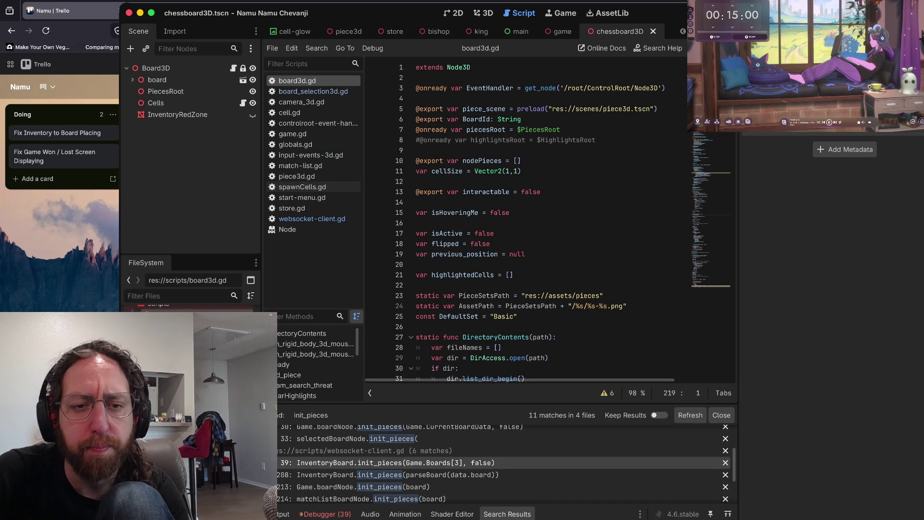
pyautogui.press('super+Tab')
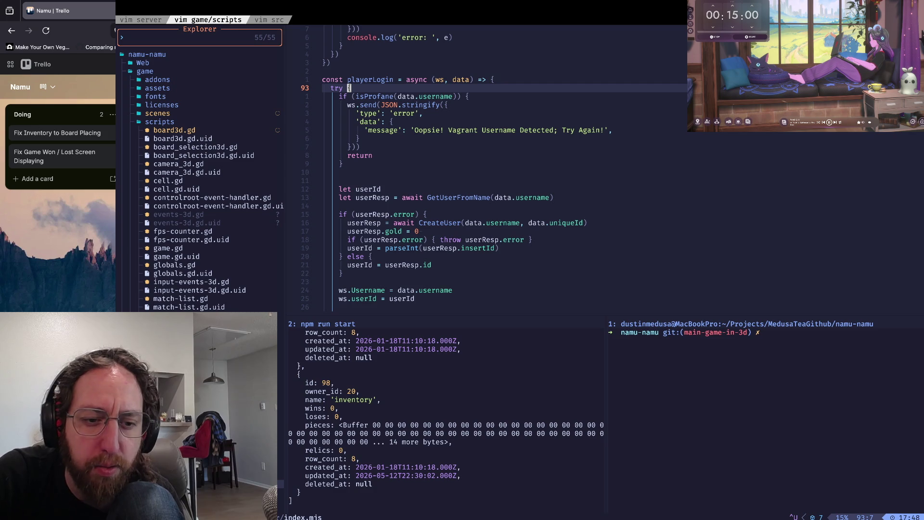
# - Select the inventory board's pieces buffer and name/wins lines in the npm server log
pyautogui.moveTo(337, 483)
pyautogui.mouseDown()
pyautogui.moveTo(289, 425)
pyautogui.moveTo(440, 442)
pyautogui.moveTo(342, 450)
pyautogui.mouseUp()
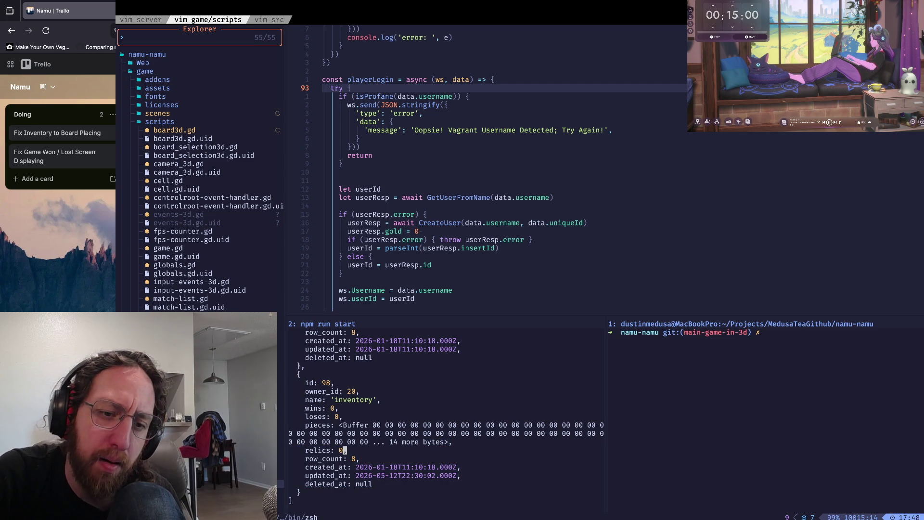
pyautogui.hotkey('shift', 'v')
pyautogui.press('k')
pyautogui.press('k')
pyautogui.press('k')
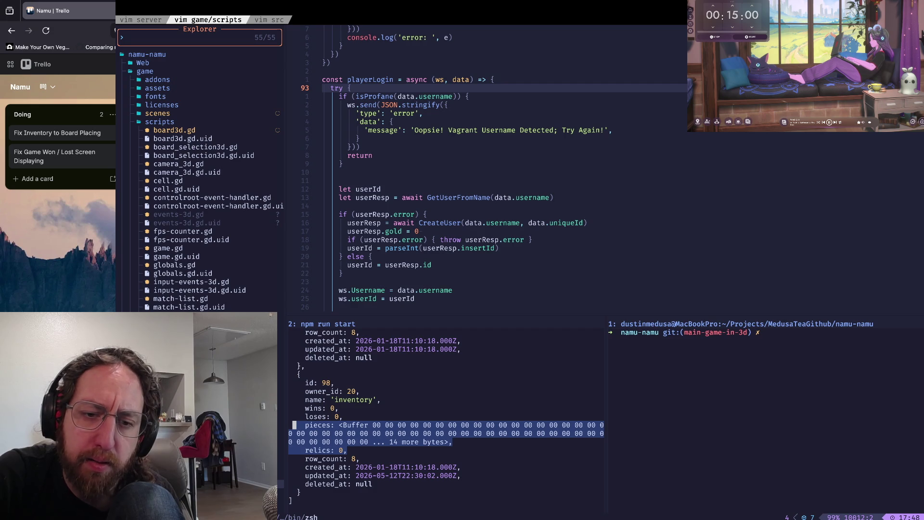
pyautogui.moveTo(298, 400); pyautogui.dragTo(340, 407)
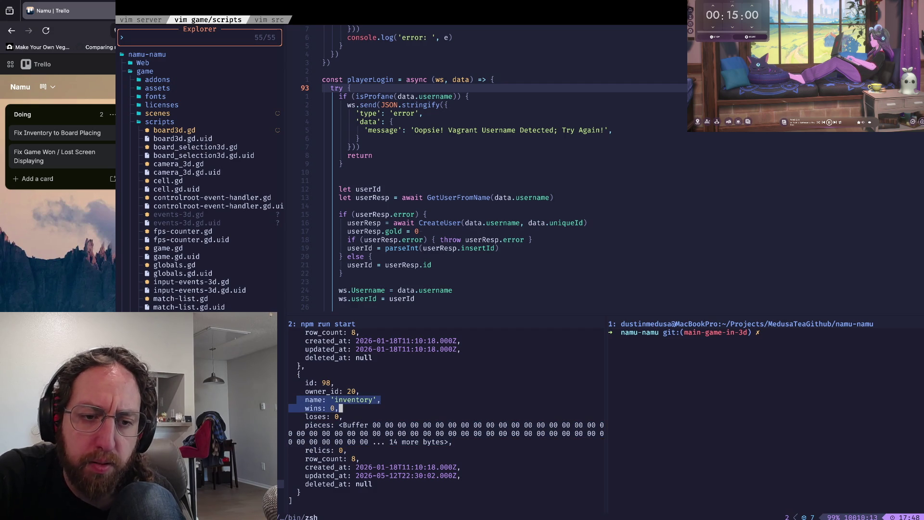
pyautogui.click(335, 407)
pyautogui.click(379, 400)
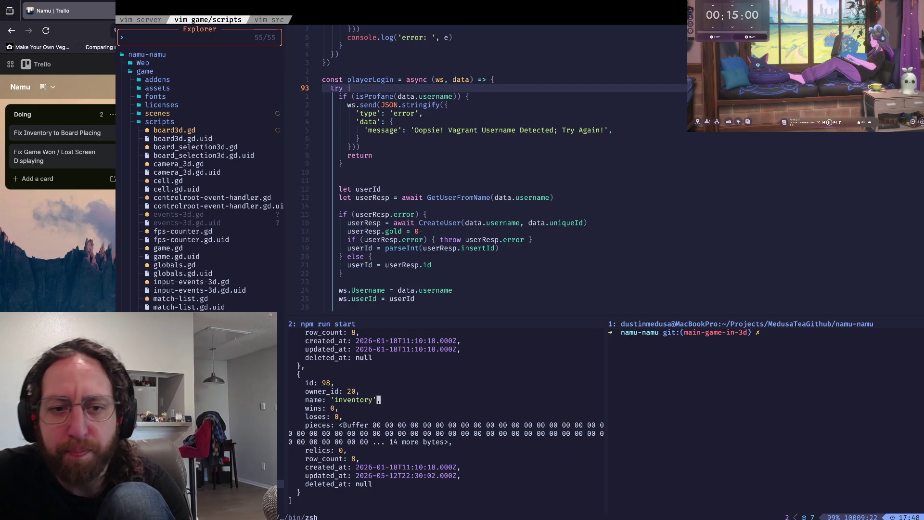
pyautogui.press('super+Tab')
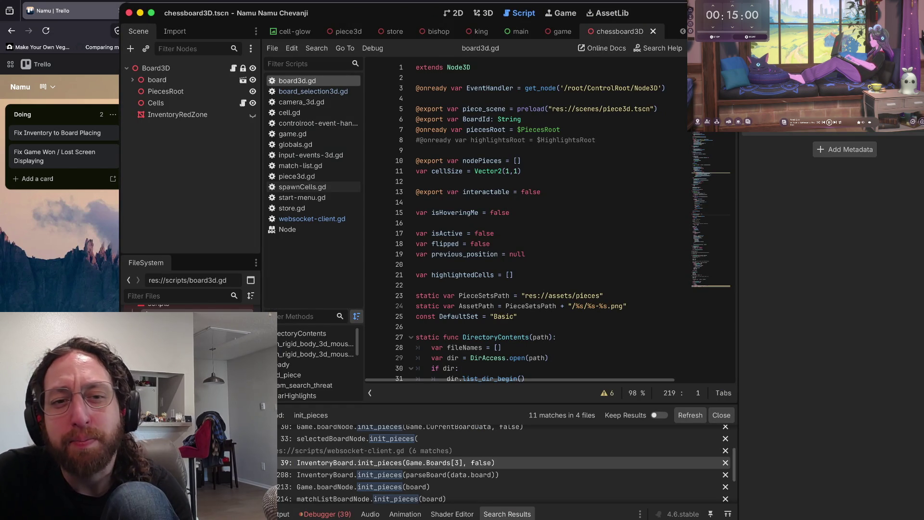
# - Open websocket-client.gd at the inventory init_pieces call and inspect its Game.Boards[3] argument
pyautogui.scroll(-15, 529, 219)
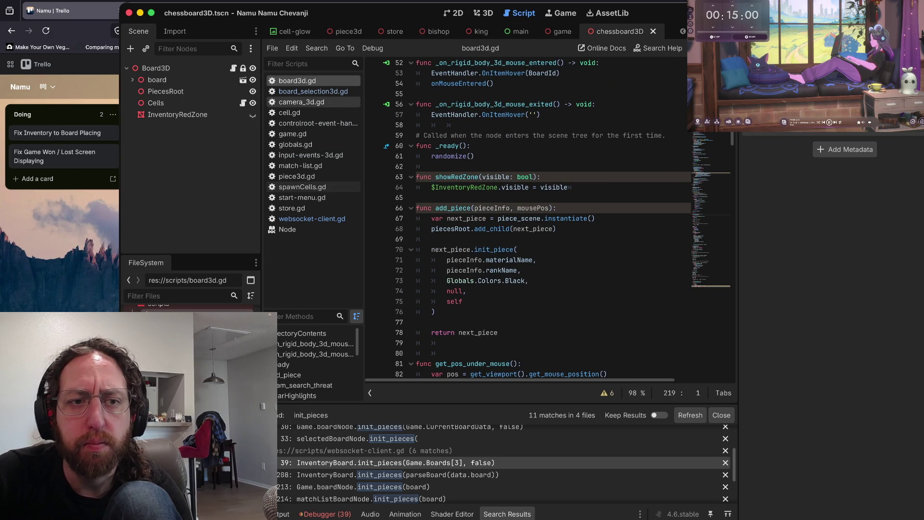
pyautogui.click(312, 218)
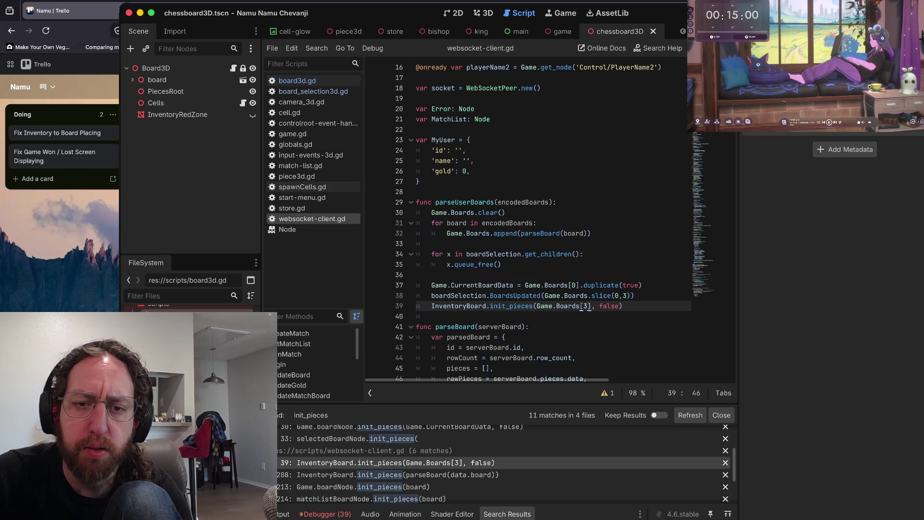
pyautogui.moveTo(579, 306)
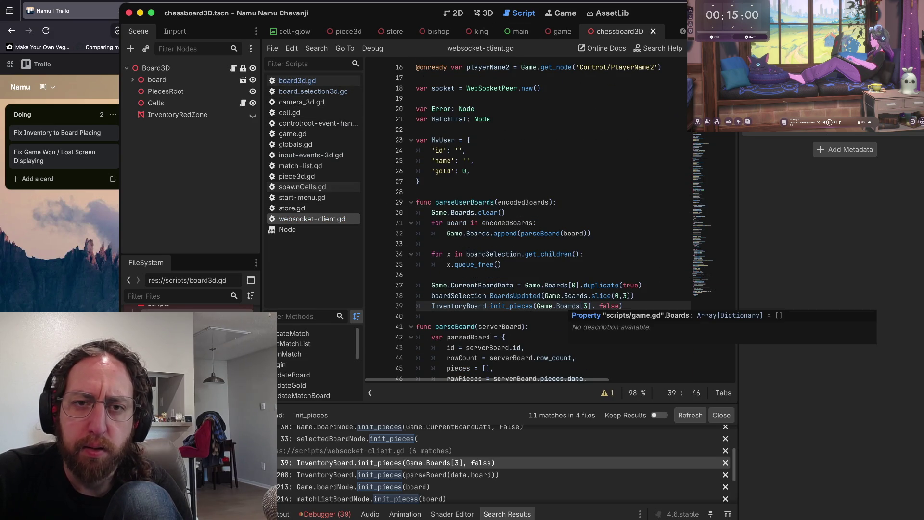
pyautogui.scroll(3, 580, 306)
pyautogui.scroll(-3, 580, 306)
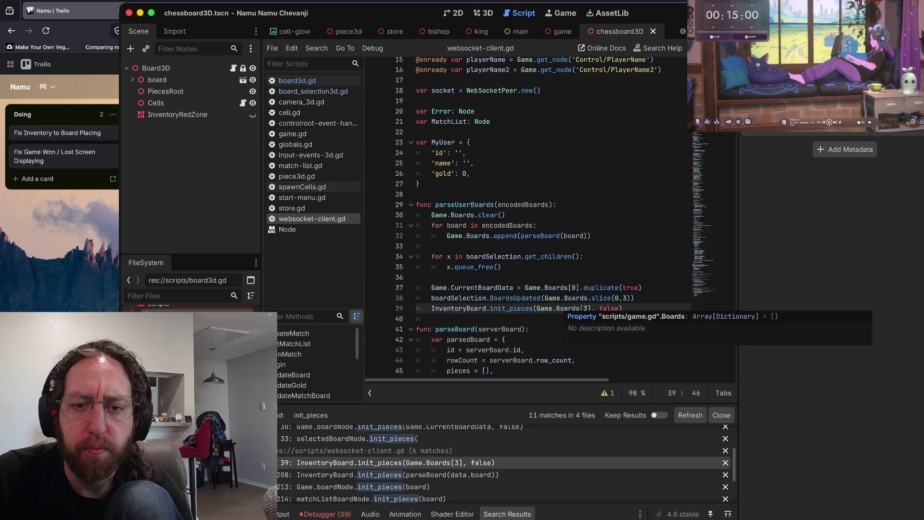
pyautogui.moveTo(537, 316); pyautogui.dragTo(542, 306)
pyautogui.click(568, 317)
pyautogui.scroll(1, 568, 316)
pyautogui.scroll(-2, 568, 316)
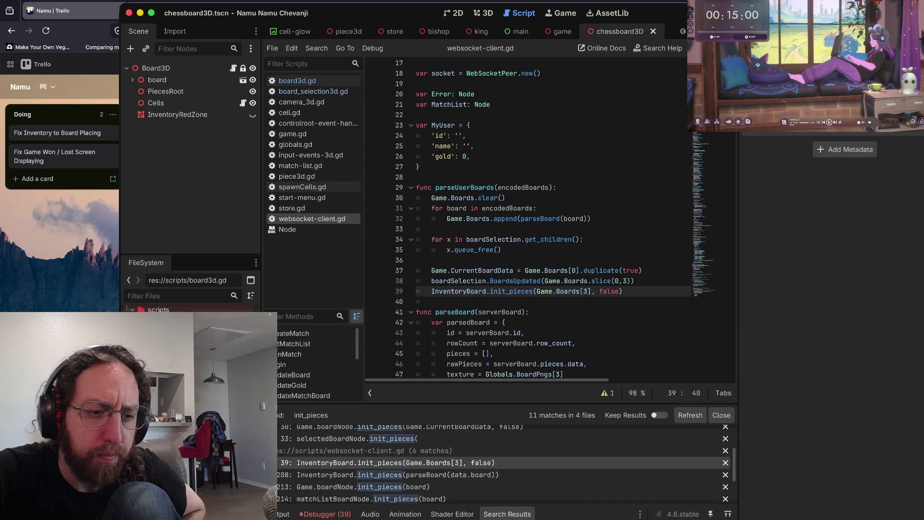
pyautogui.scroll(-1, 193, 308)
# - Open game.gd from the FileSystem dock to see the Boards declaration
pyautogui.click(182, 357)
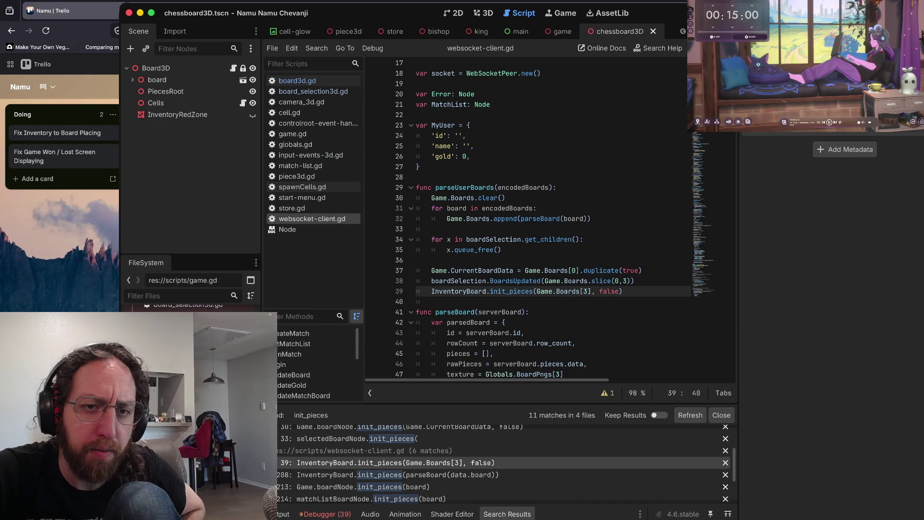
pyautogui.doubleClick(183, 357)
pyautogui.scroll(5, 522, 220)
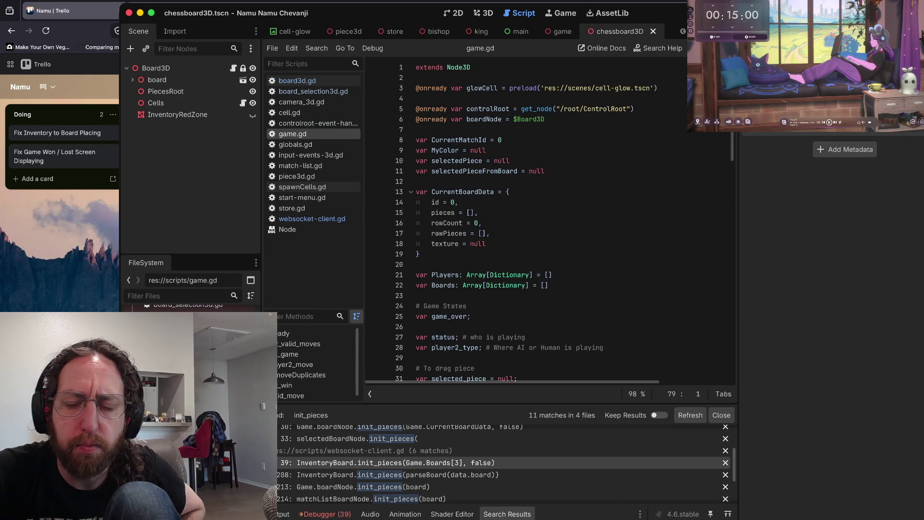
pyautogui.moveTo(499, 403); pyautogui.dragTo(499, 404)
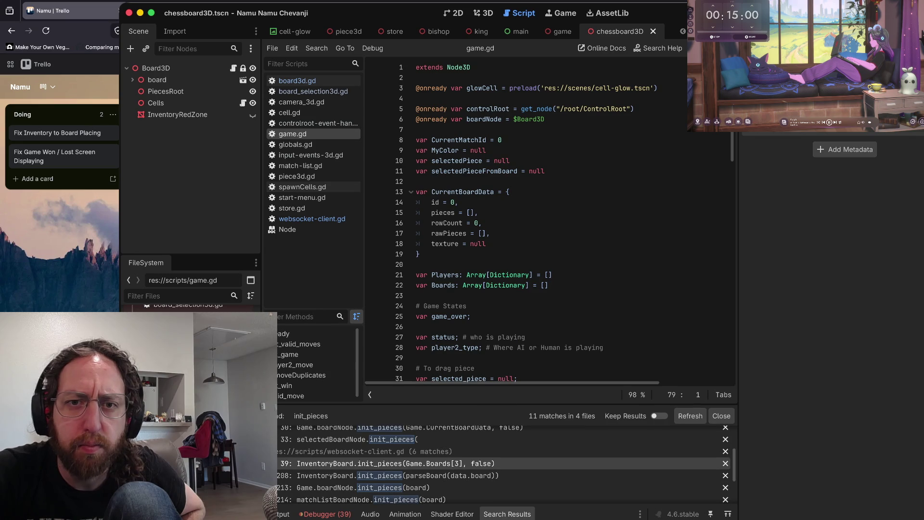
pyautogui.click(418, 99)
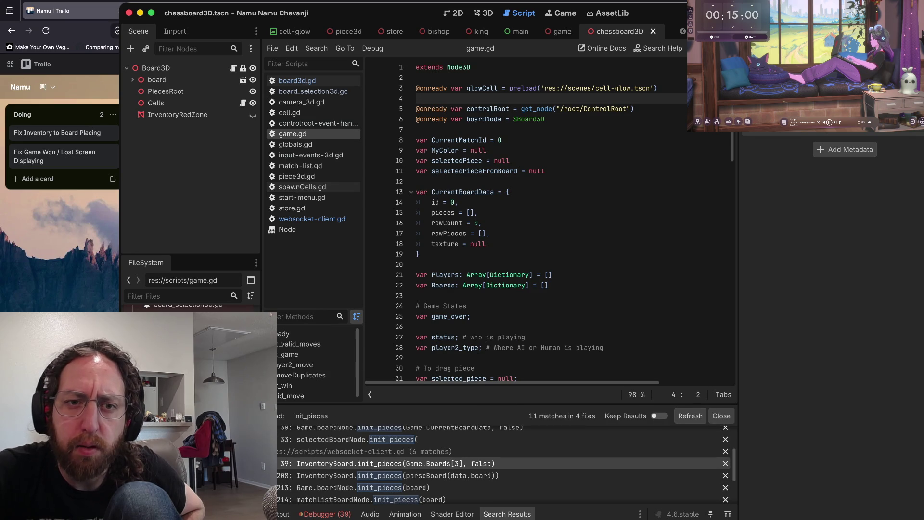
pyautogui.scroll(-3, 564, 222)
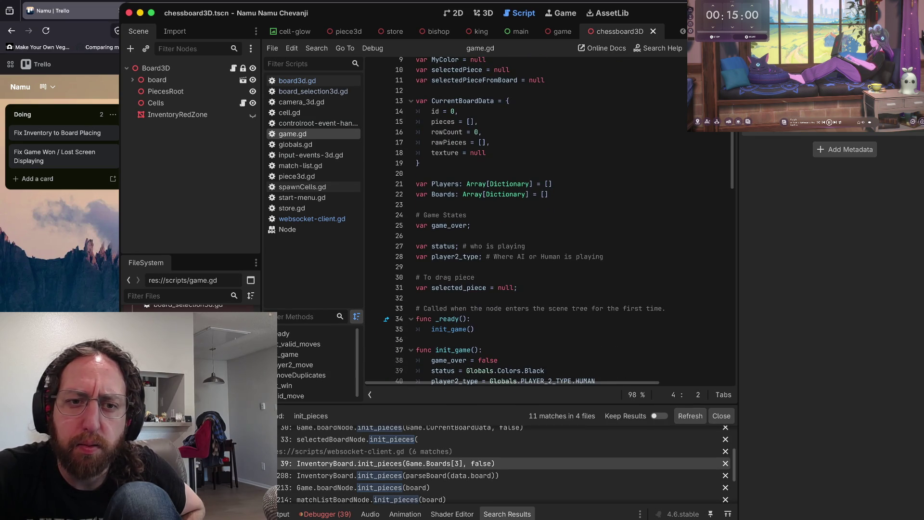
pyautogui.scroll(-5, 558, 222)
pyautogui.scroll(-2, 530, 221)
pyautogui.scroll(-3, 549, 222)
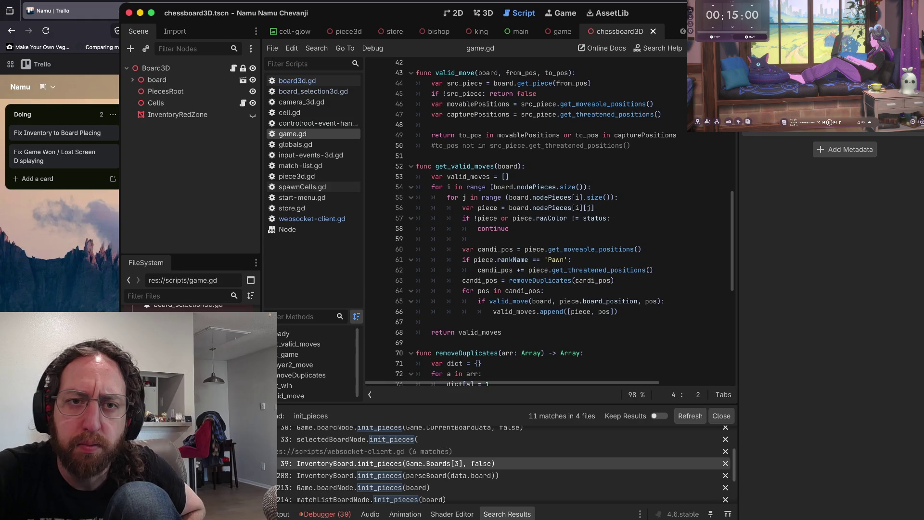
pyautogui.scroll(-3, 549, 222)
pyautogui.scroll(5, 548, 221)
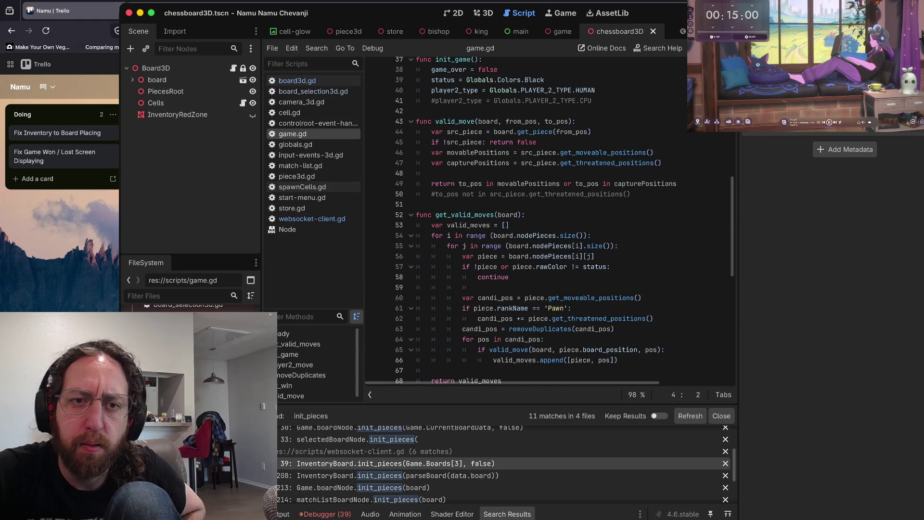
pyautogui.moveTo(510, 224); pyautogui.dragTo(417, 120)
pyautogui.click(510, 233)
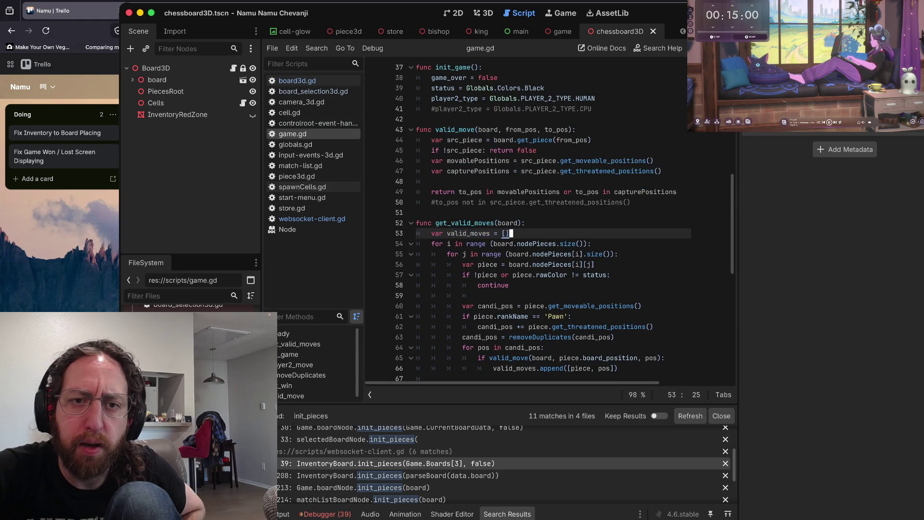
pyautogui.scroll(-7, 510, 233)
pyautogui.scroll(-2, 548, 222)
pyautogui.moveTo(416, 95); pyautogui.dragTo(516, 156)
pyautogui.click(516, 156)
pyautogui.scroll(-1, 549, 222)
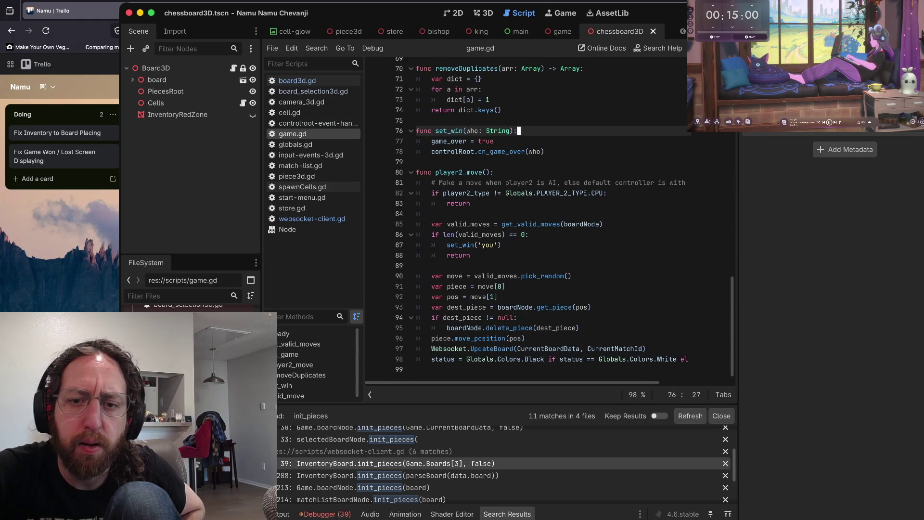
pyautogui.moveTo(418, 369)
pyautogui.mouseDown()
pyautogui.moveTo(433, 356)
pyautogui.moveTo(418, 171)
pyautogui.mouseUp()
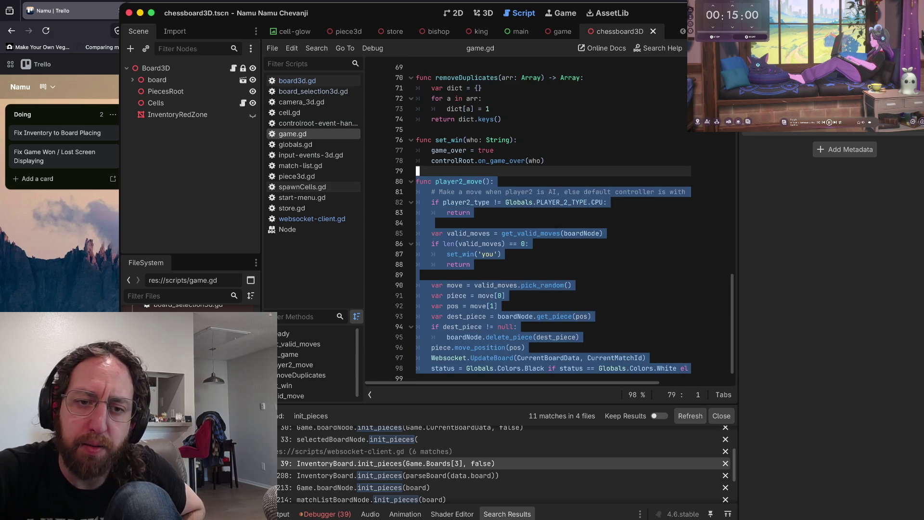
pyautogui.scroll(6, 481, 241)
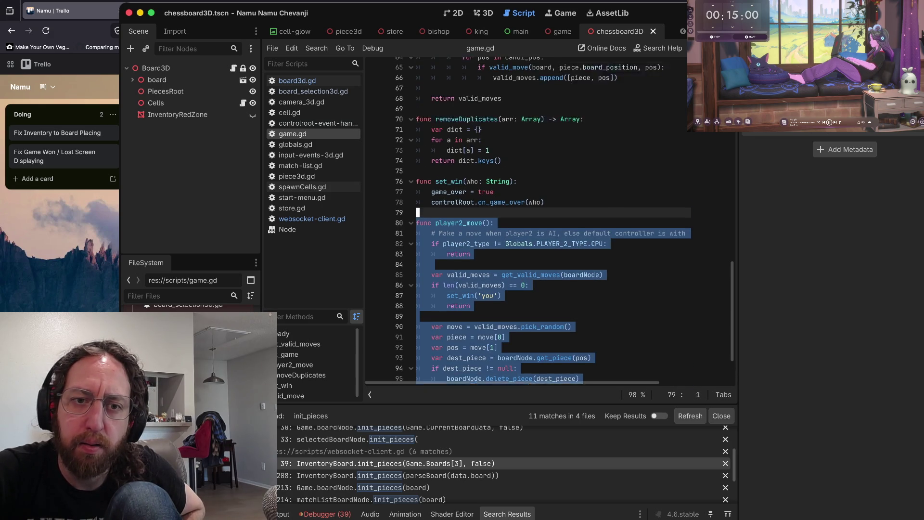
pyautogui.moveTo(489, 320); pyautogui.dragTo(484, 310)
pyautogui.scroll(3, 484, 313)
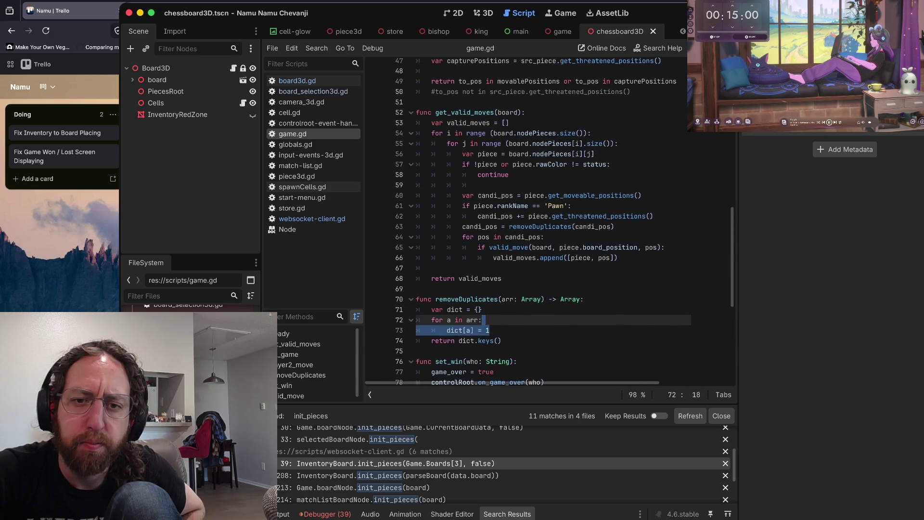
pyautogui.scroll(2, 549, 221)
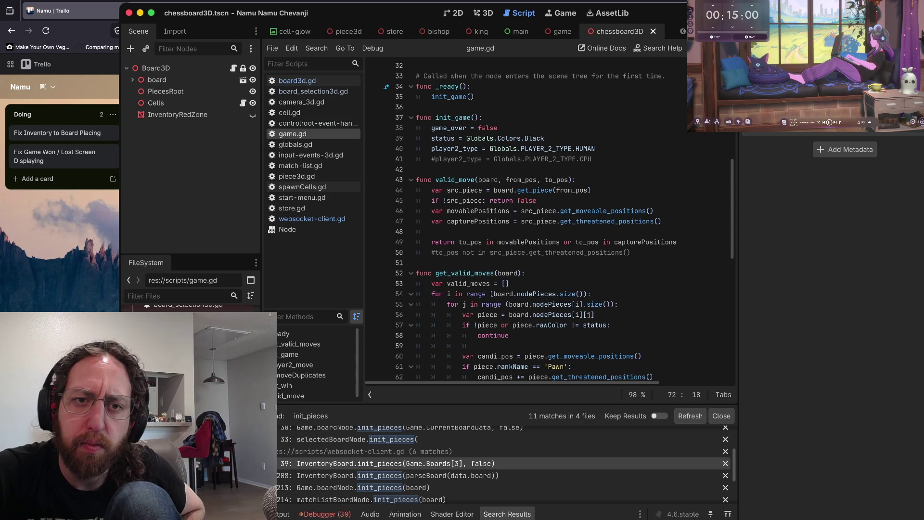
pyautogui.moveTo(417, 106); pyautogui.dragTo(418, 171)
pyautogui.click(594, 161)
pyautogui.scroll(7, 548, 221)
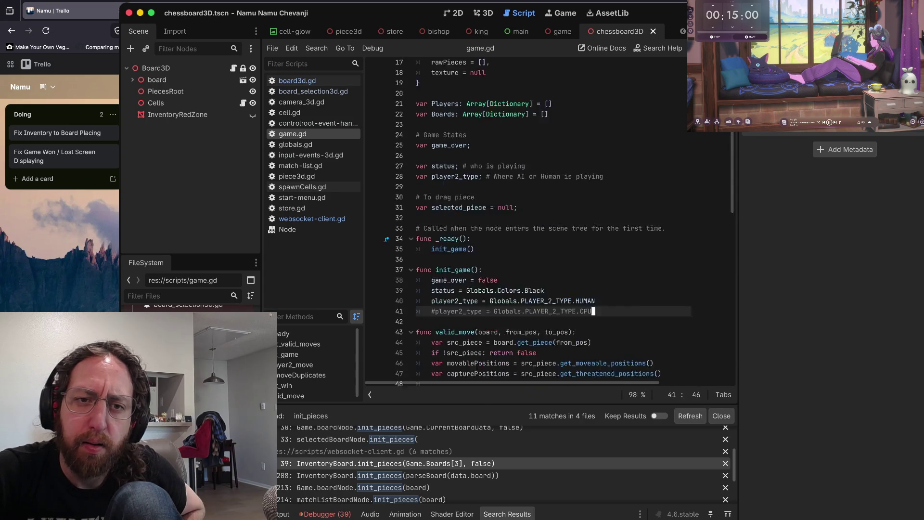